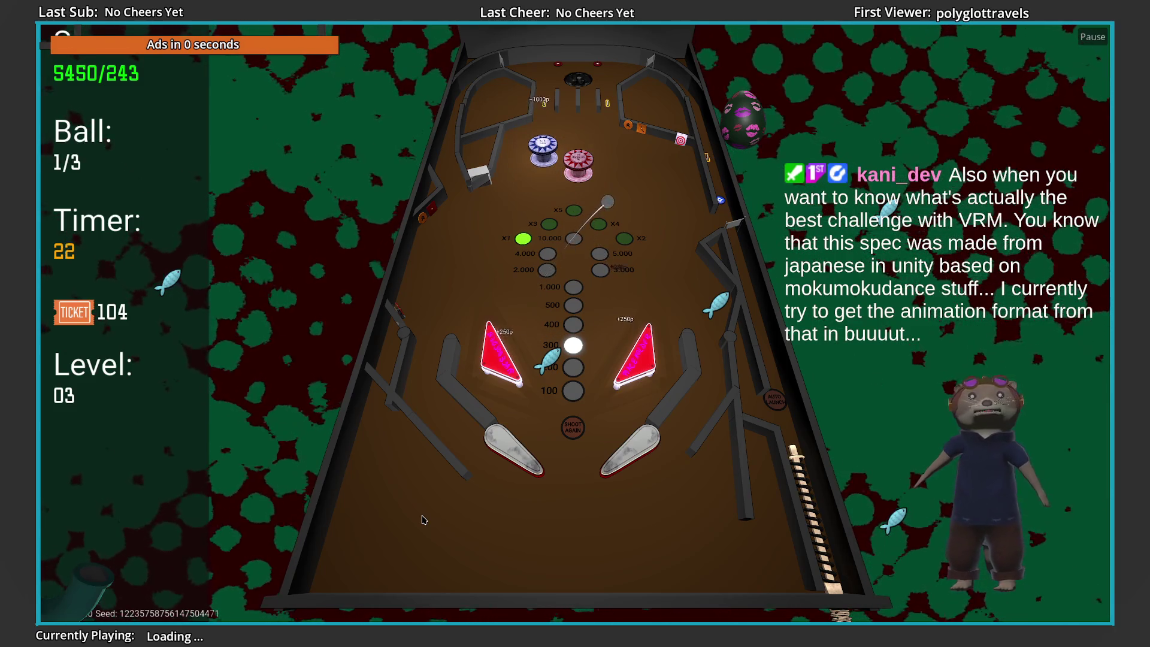
Work the flippers to keep the ball alive until level 3 ends with 61 tickets
key("space")
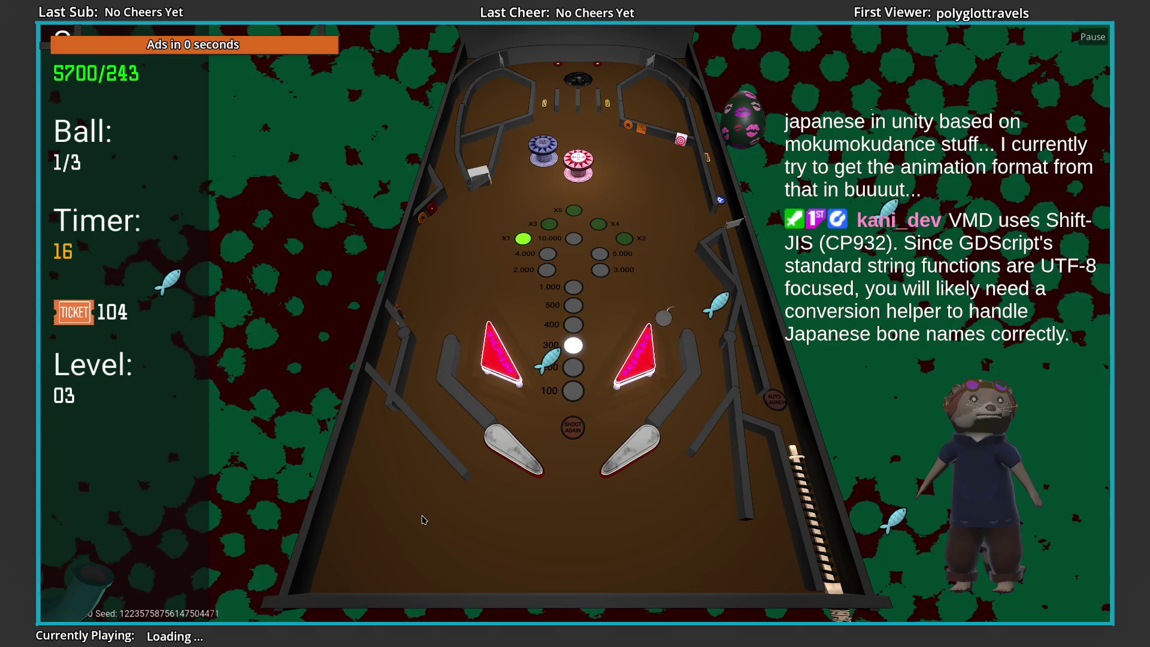
key("Right")
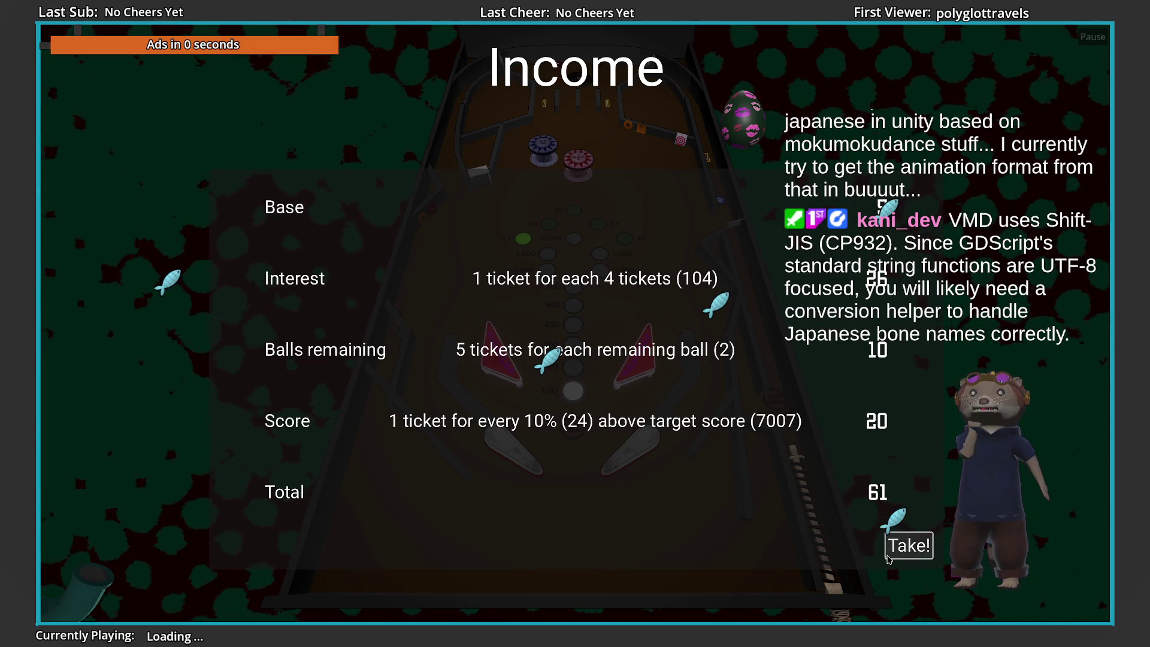
Collect the income, reroll the shop and merge two Shrink-inators to reach level 3
left_click(910, 550)
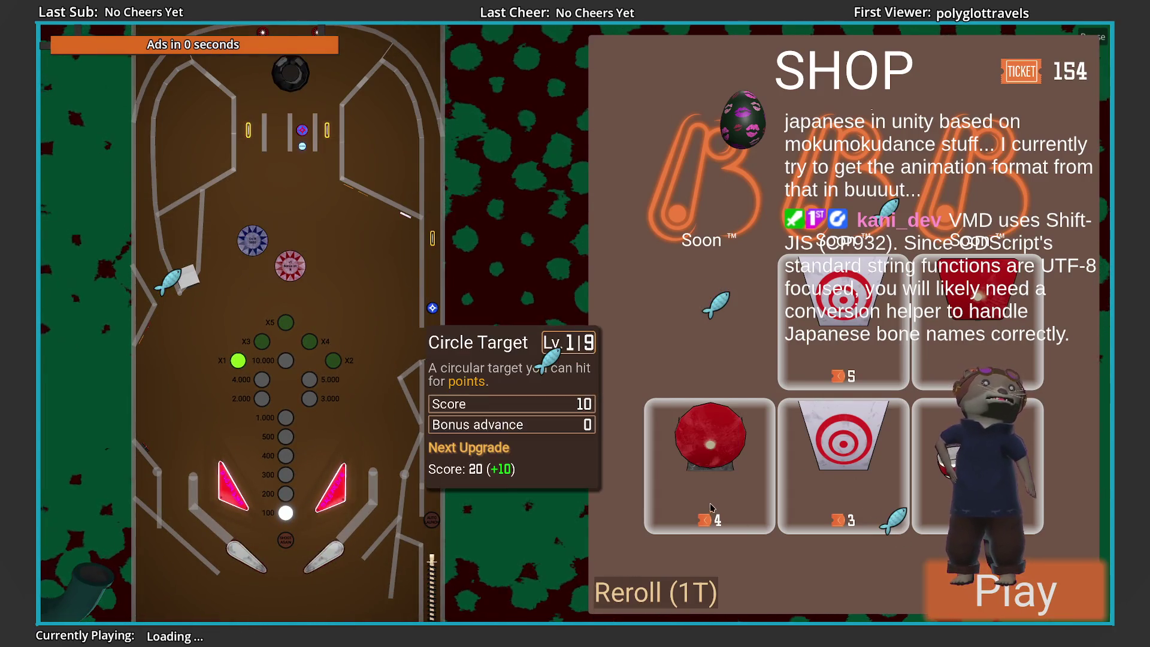
left_click(656, 593)
left_click_drag(755, 294, 302, 130)
left_click_drag(370, 195, 302, 130)
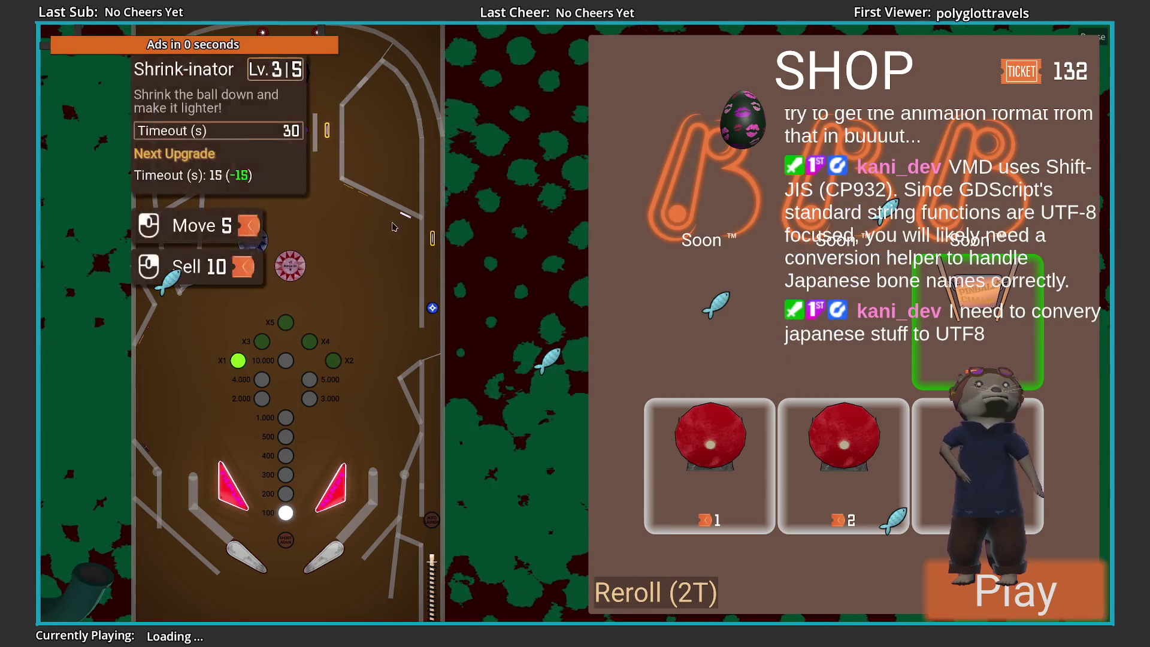
Place a Wire rollover and a Circle Target on the board and start level 4
mouse_move(976, 455)
left_mouse_down()
mouse_move(539, 383)
mouse_move(521, 414)
mouse_move(515, 389)
left_mouse_up()
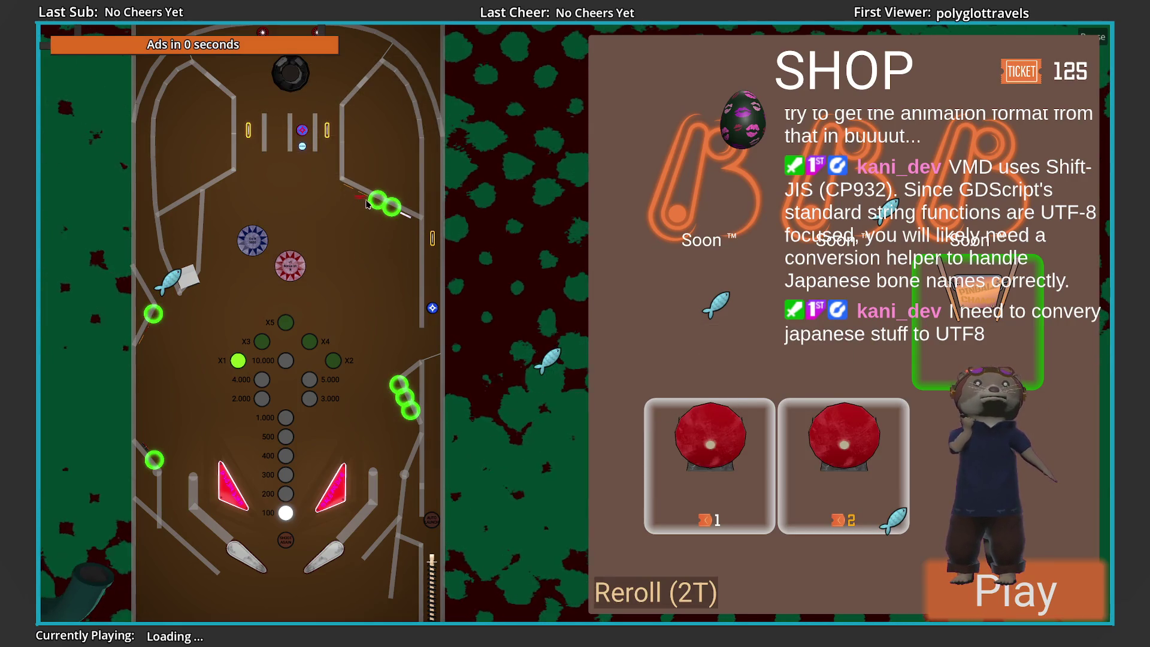
mouse_move(855, 464)
left_mouse_down()
mouse_move(599, 359)
mouse_move(381, 249)
left_mouse_up()
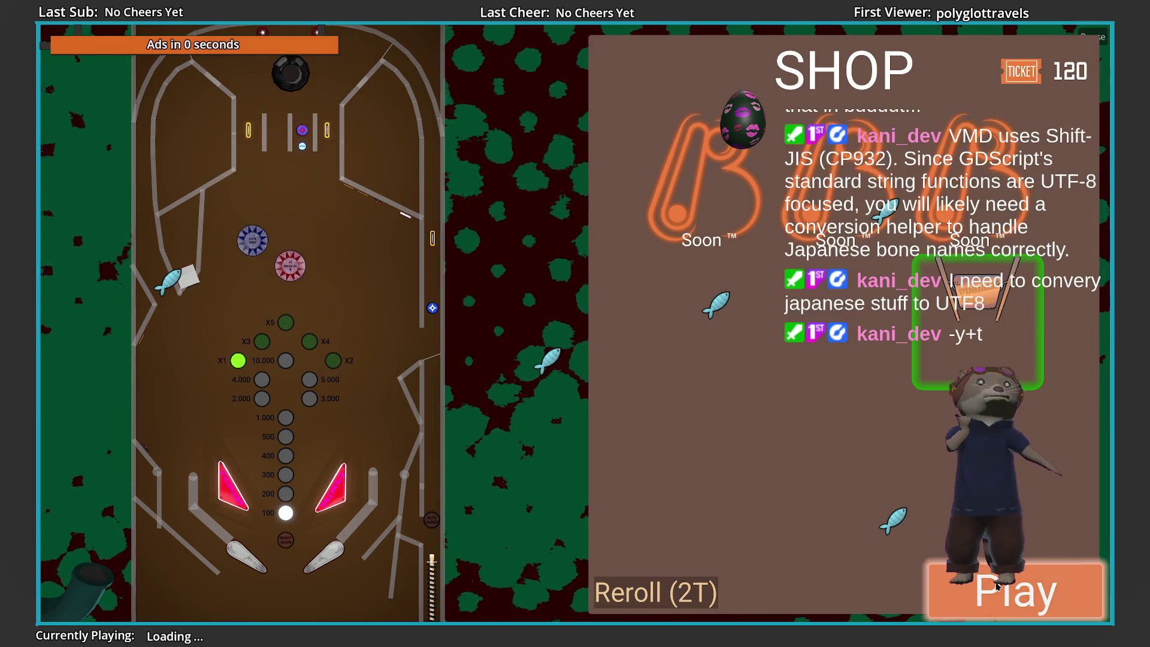
key("space")
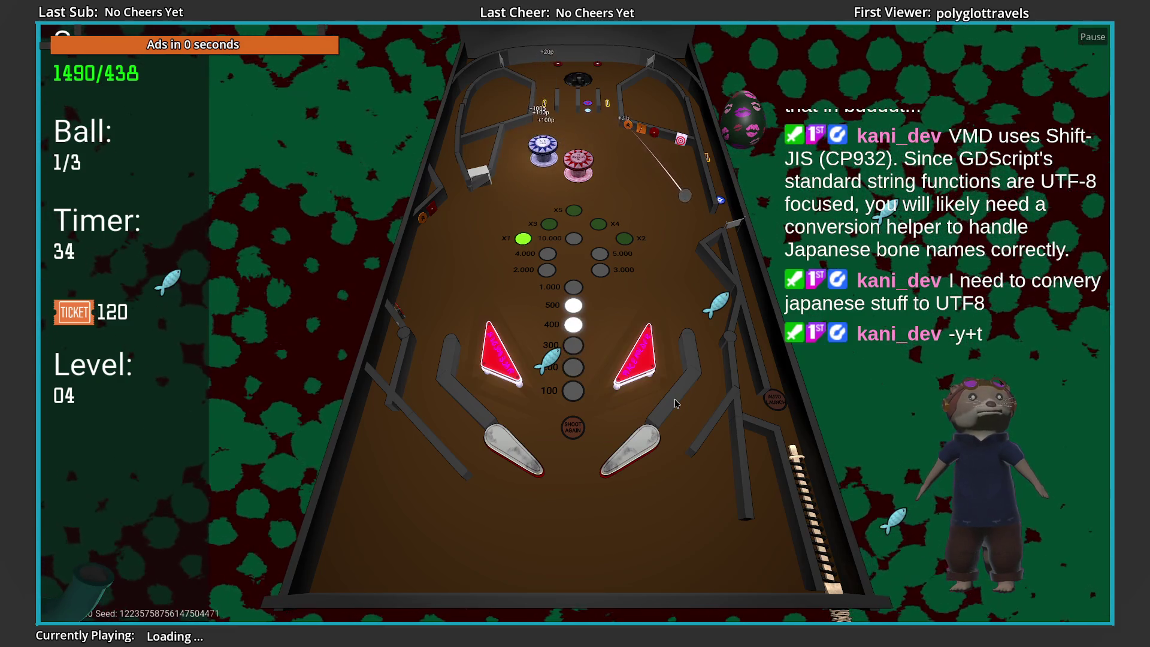
Play level 4 until the ball drains at 1890 points, then pause the game
key("space")
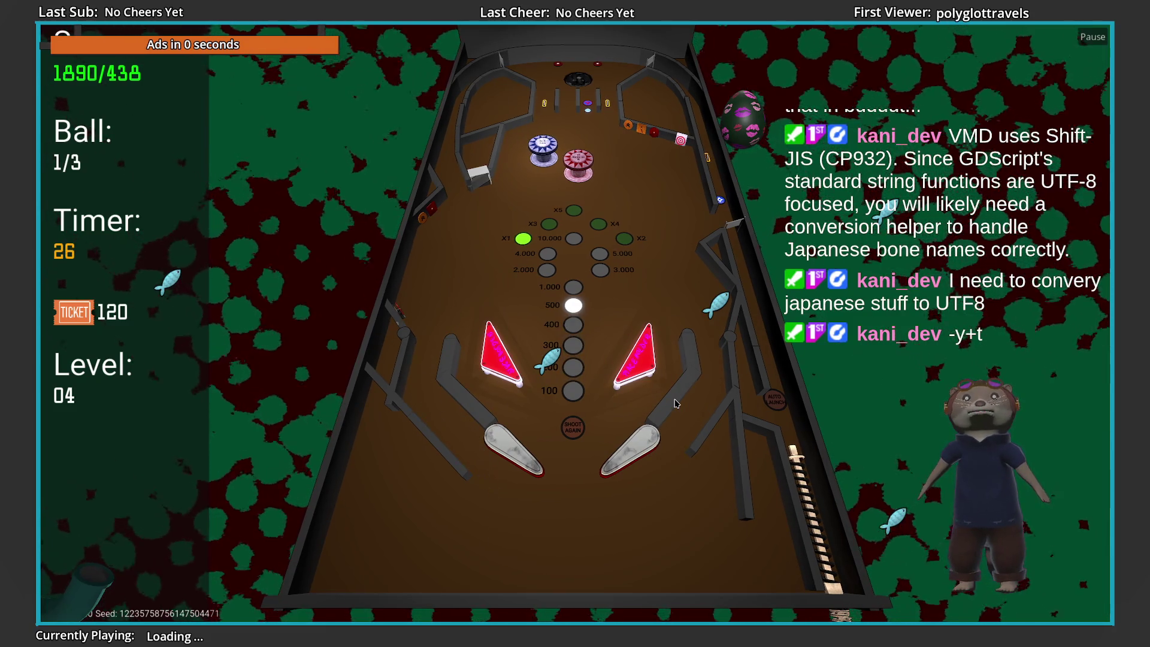
key("Escape")
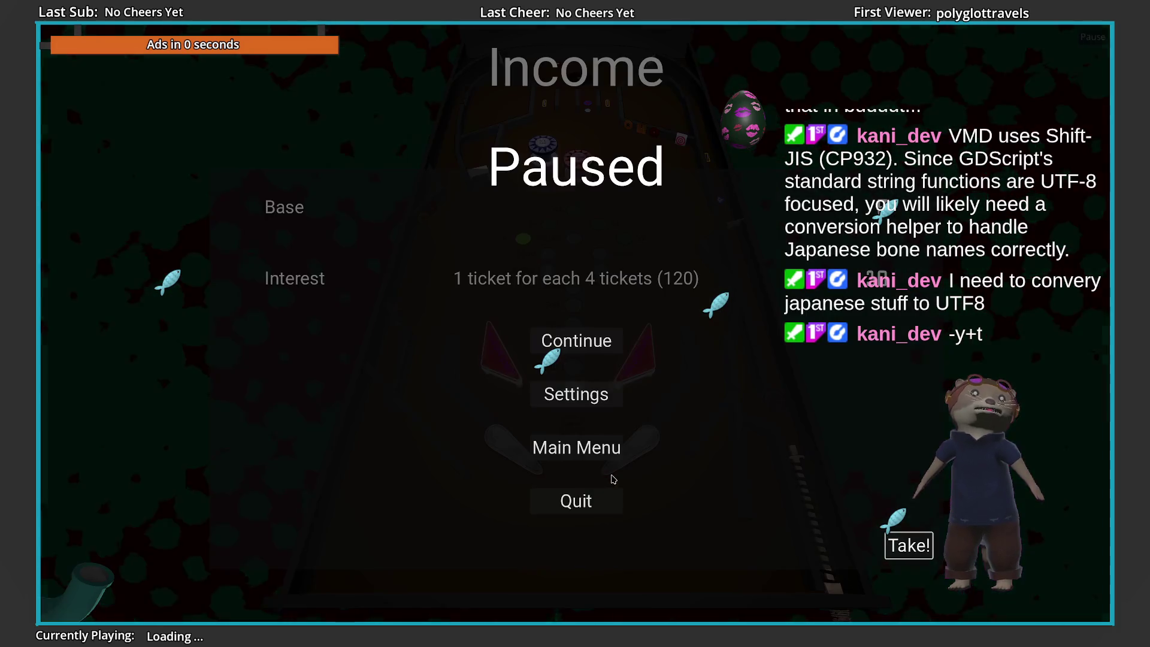
Quit the game, enlarge the debugger's Errors list and inspect the GameUi.cs error source
left_click(574, 501)
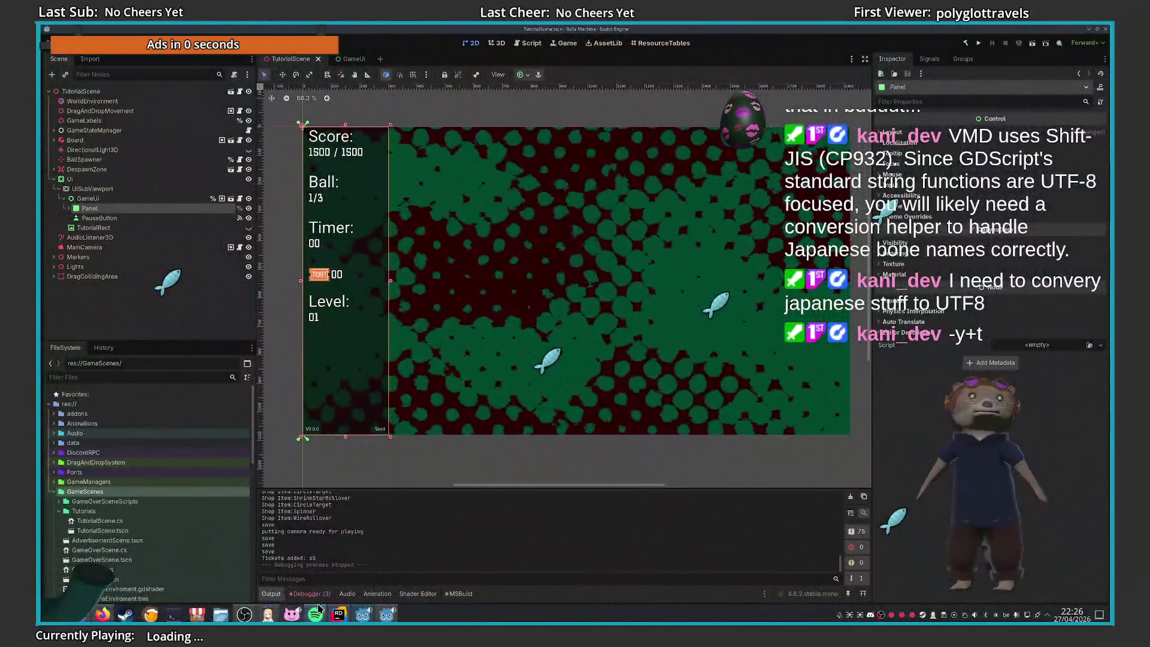
left_click(309, 593)
double_click(501, 556)
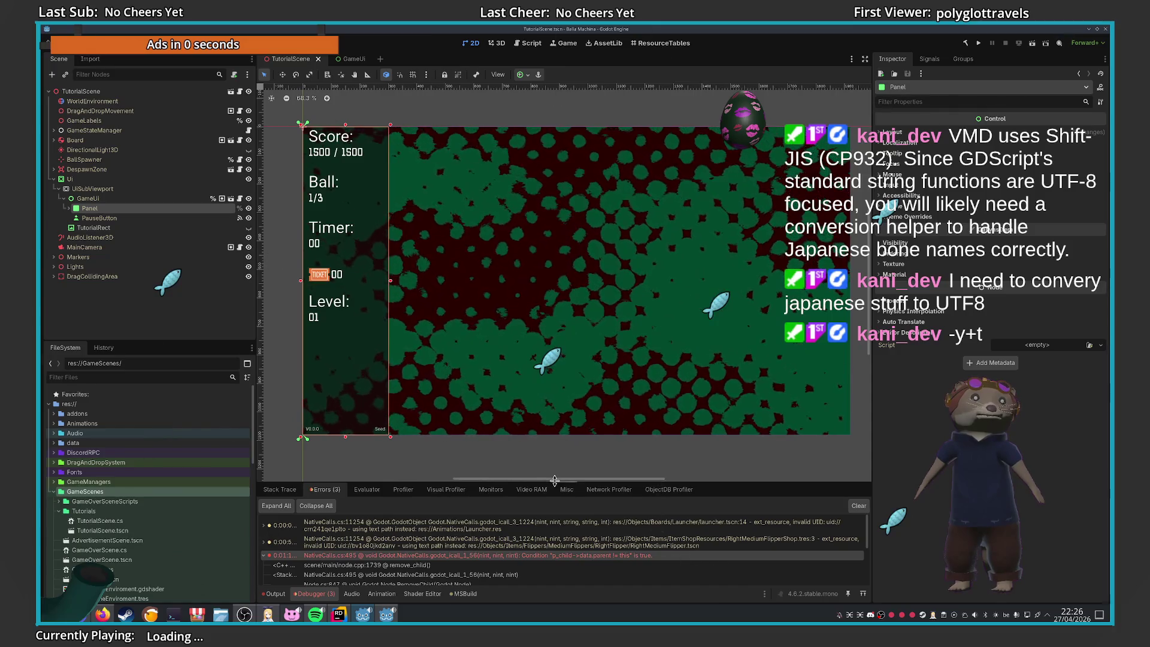
left_click_drag(555, 480, 554, 442)
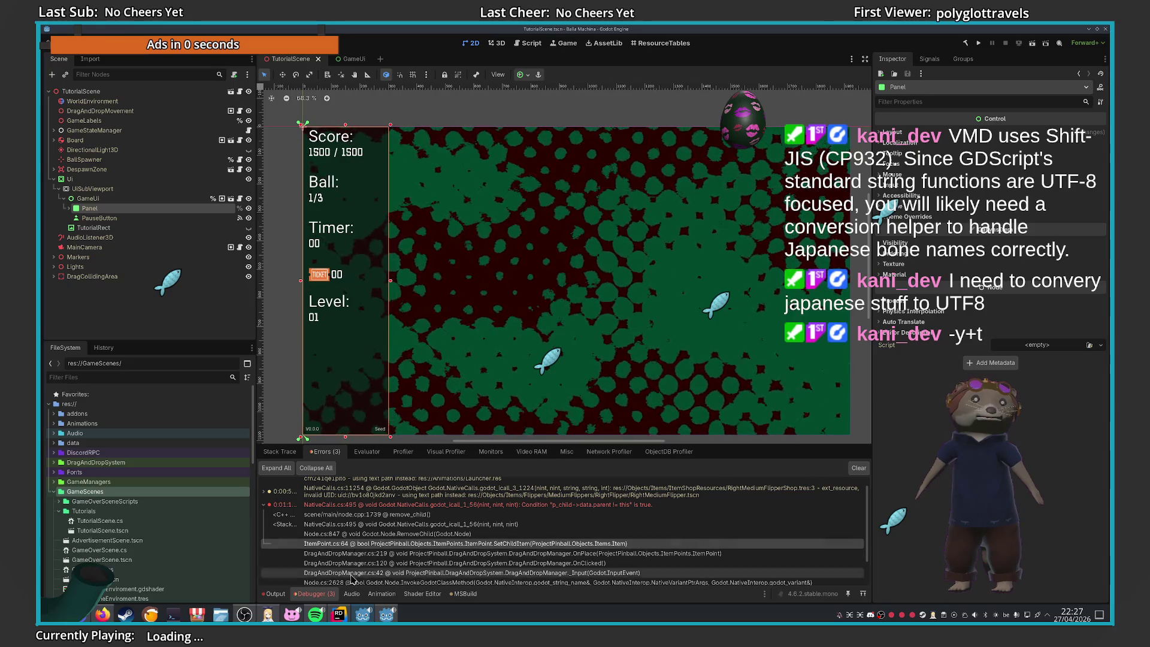
left_click(339, 613)
key("alt+Tab")
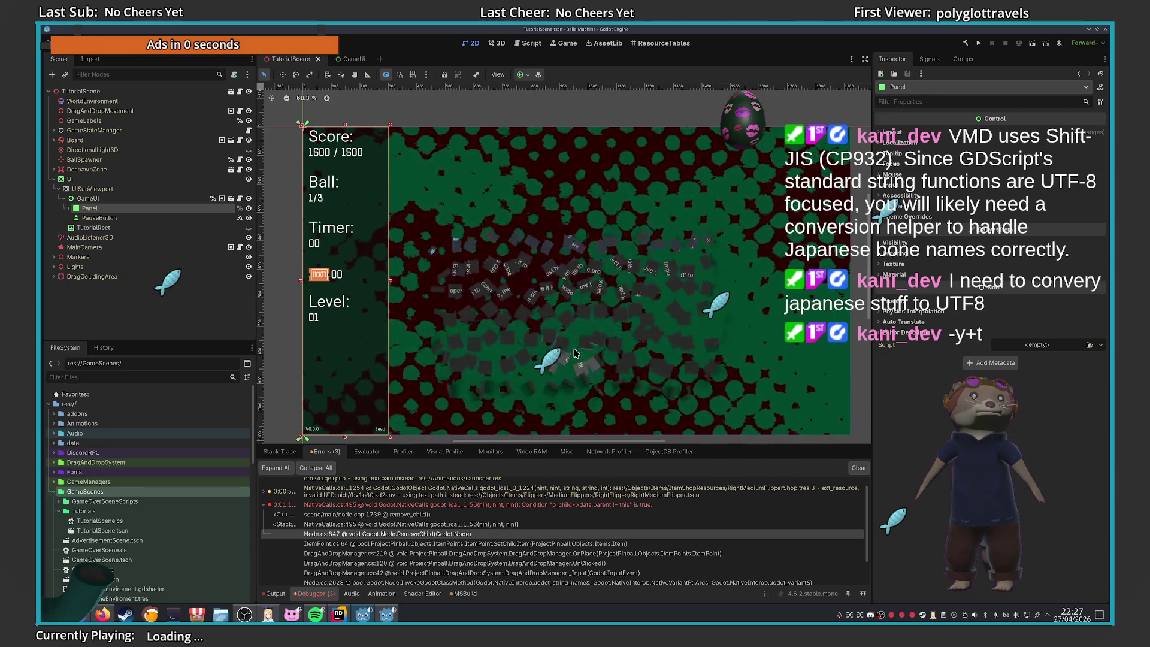
Inspect the code behind the ItemPoint.cs:64 stack frame, then return to the editor
left_click(307, 545)
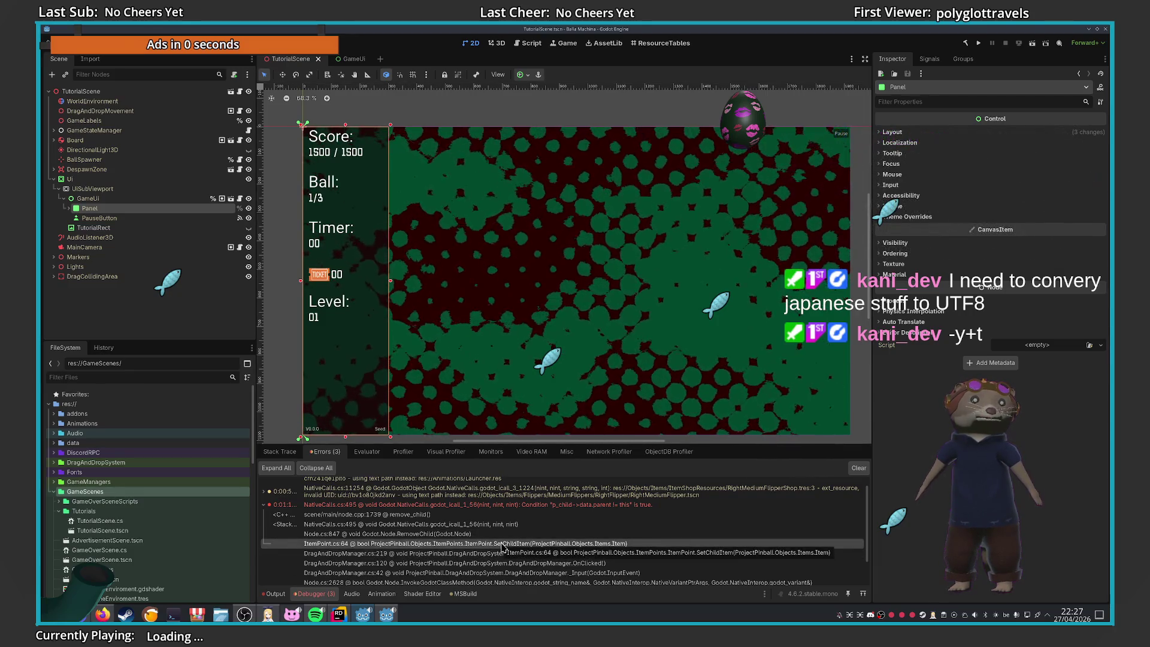
double_click(573, 554)
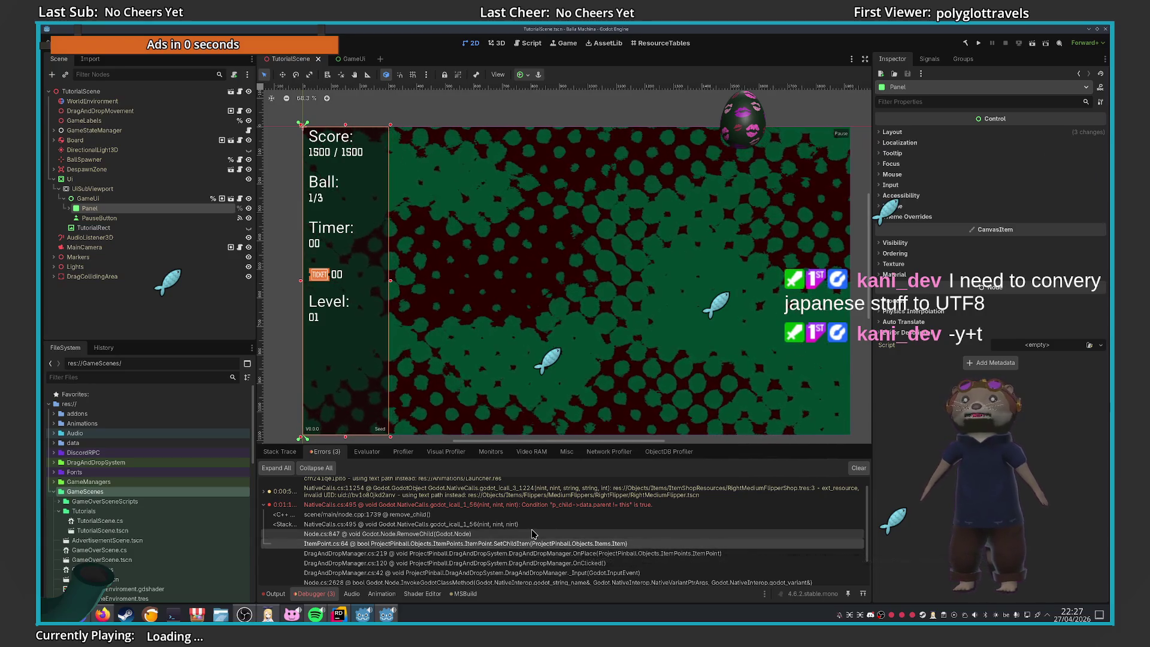
key("alt+Tab")
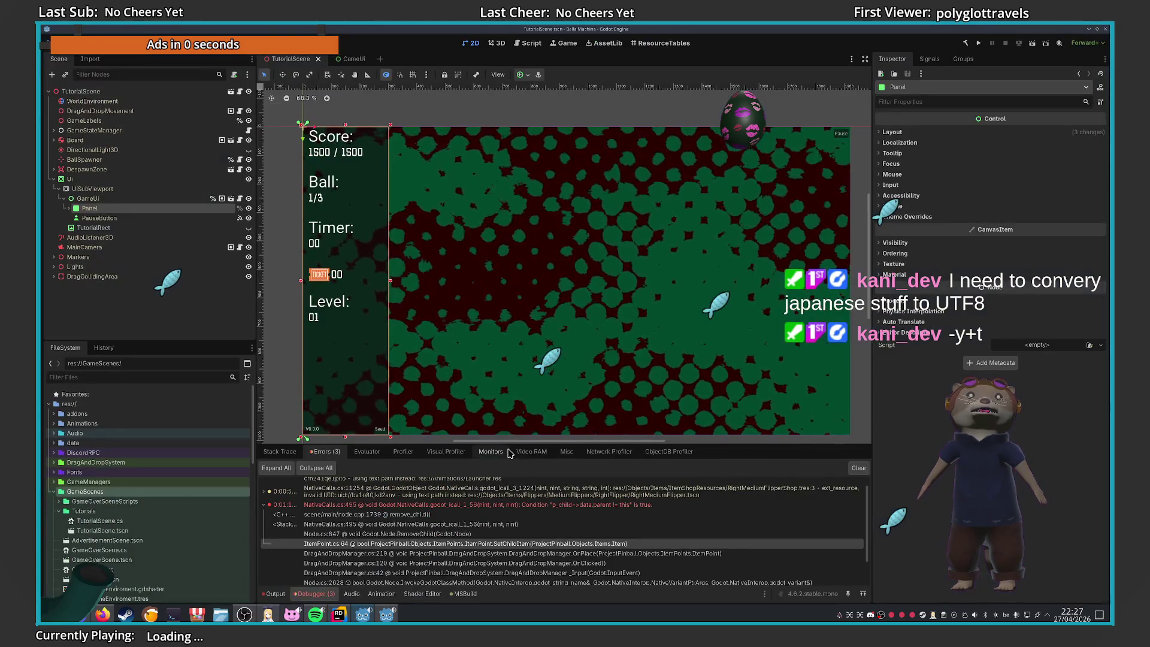
left_click_drag(449, 354, 436, 378)
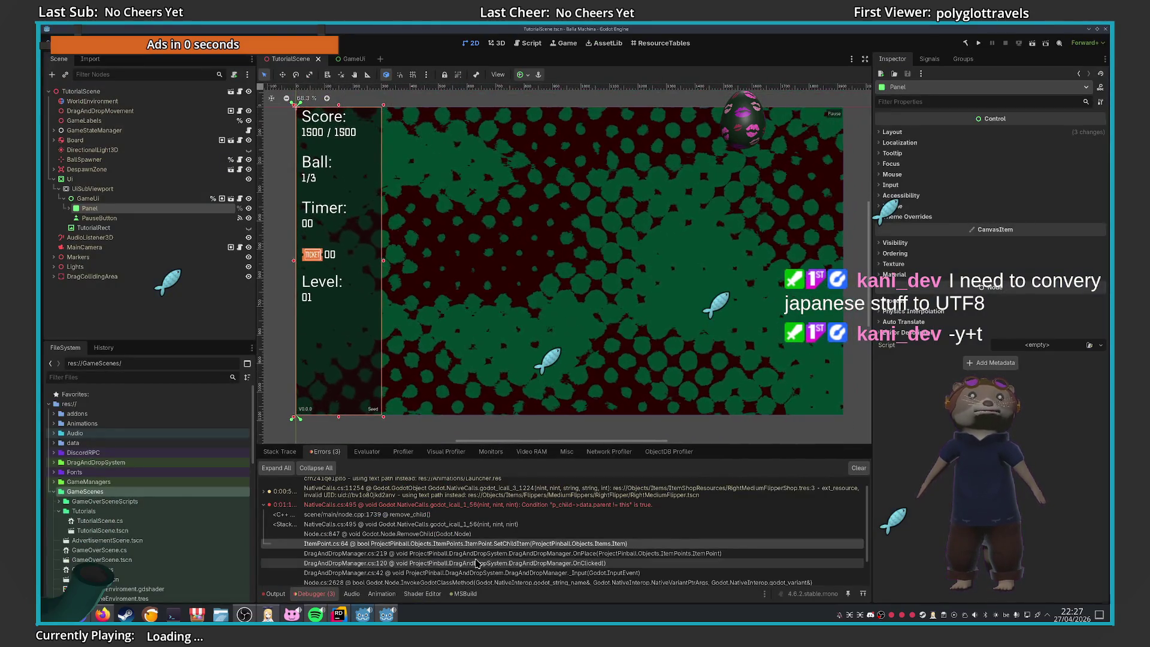
scroll(479, 556, "down", 2)
scroll(479, 552, "up", 3)
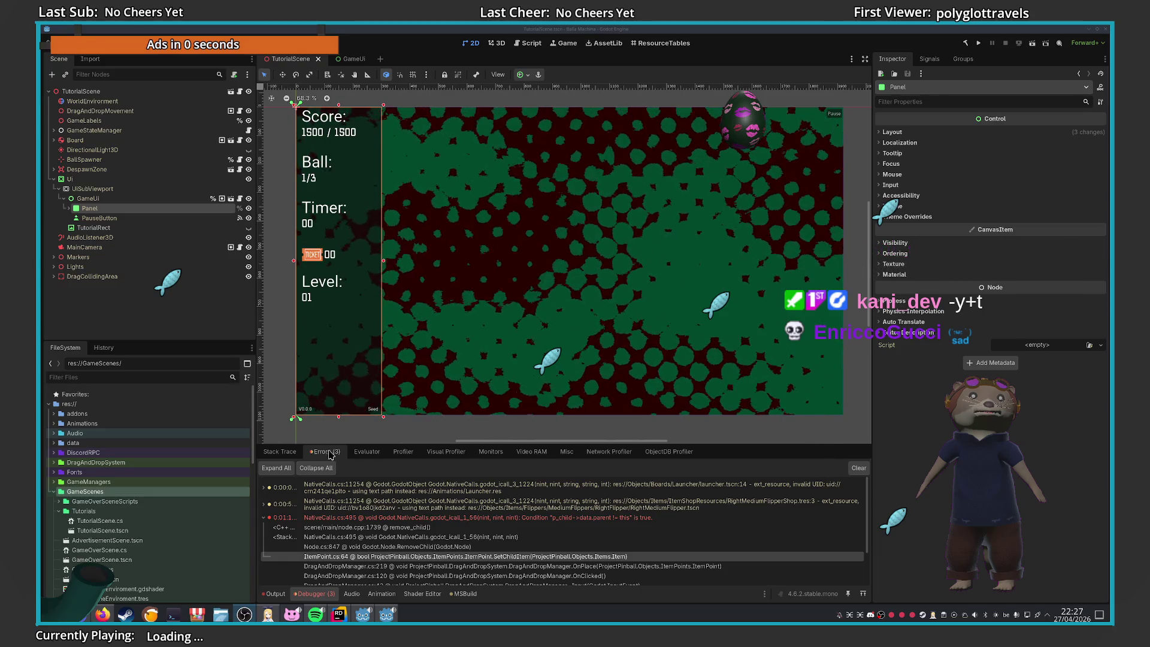
Deselect the Panel node and compare the Output log's ERROR lines with the debugger errors
left_click(488, 433)
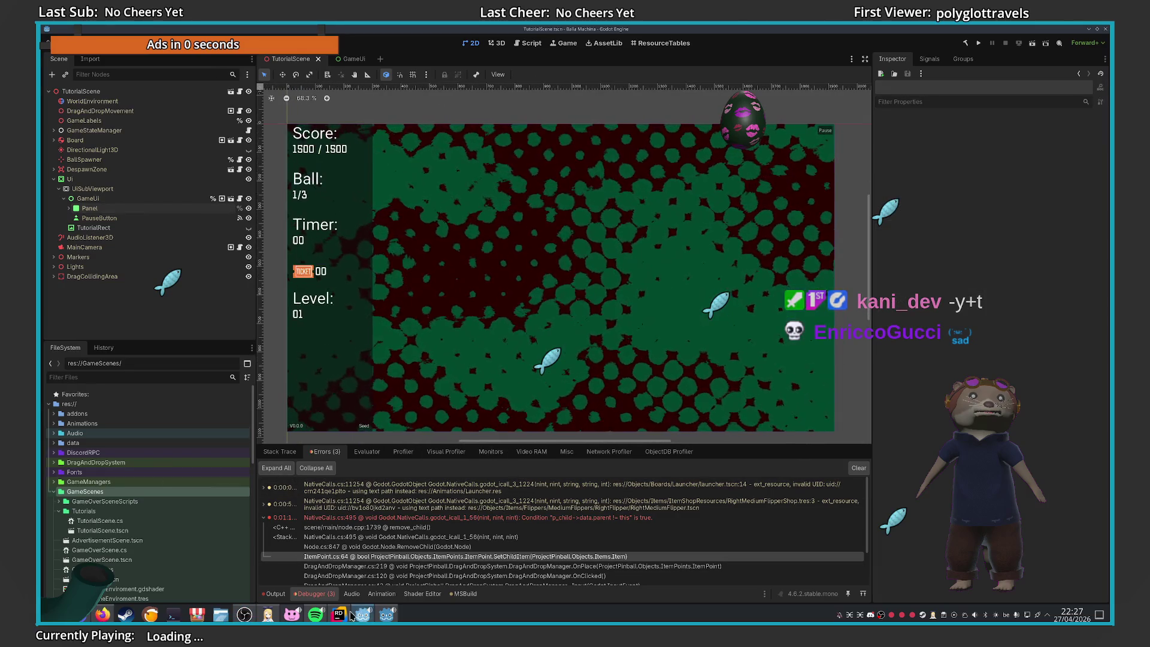
left_click(275, 594)
left_click(313, 593)
left_click(276, 594)
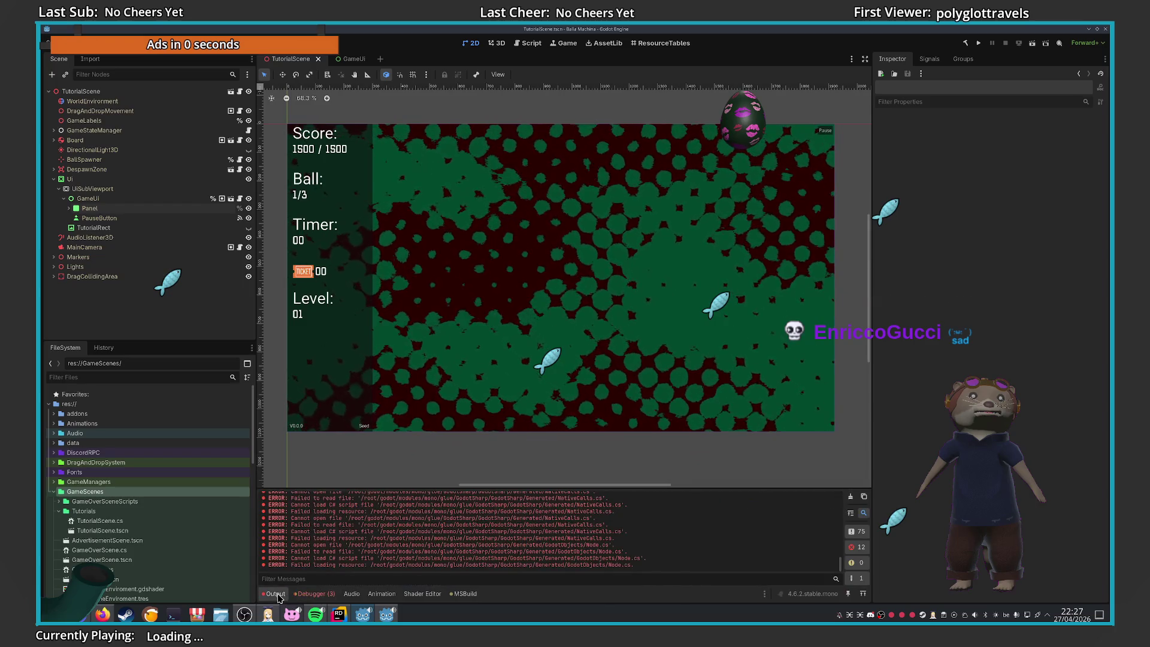
left_click(313, 593)
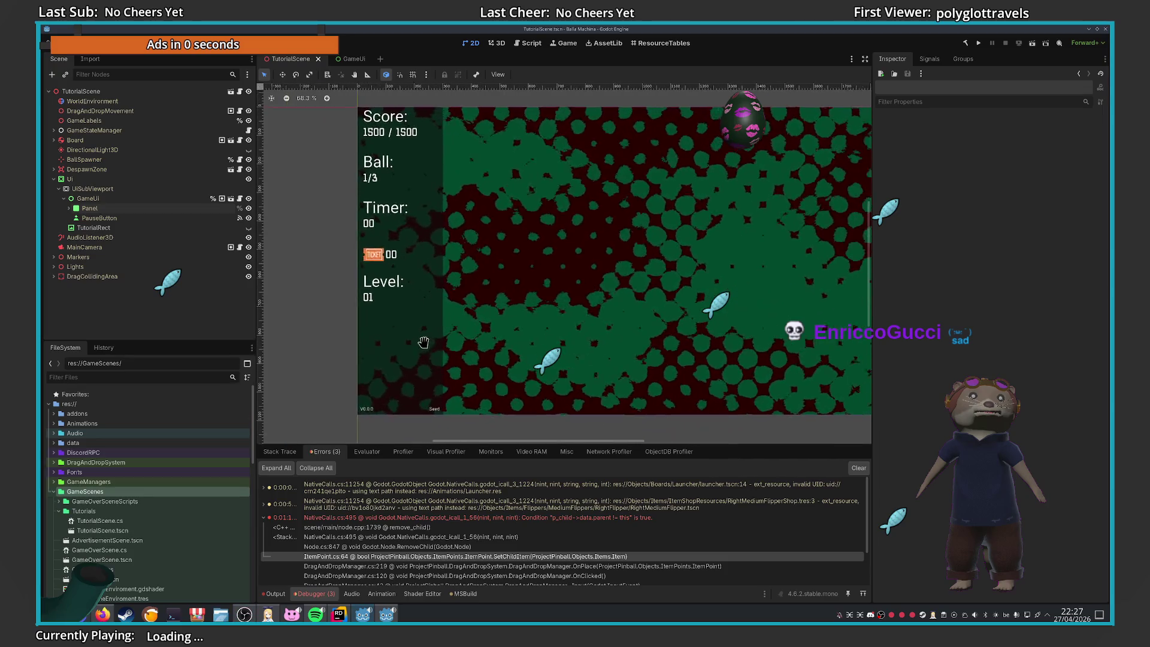
Bring up Firefox showing the Planitra Epics page
scroll(358, 364, "right", 1)
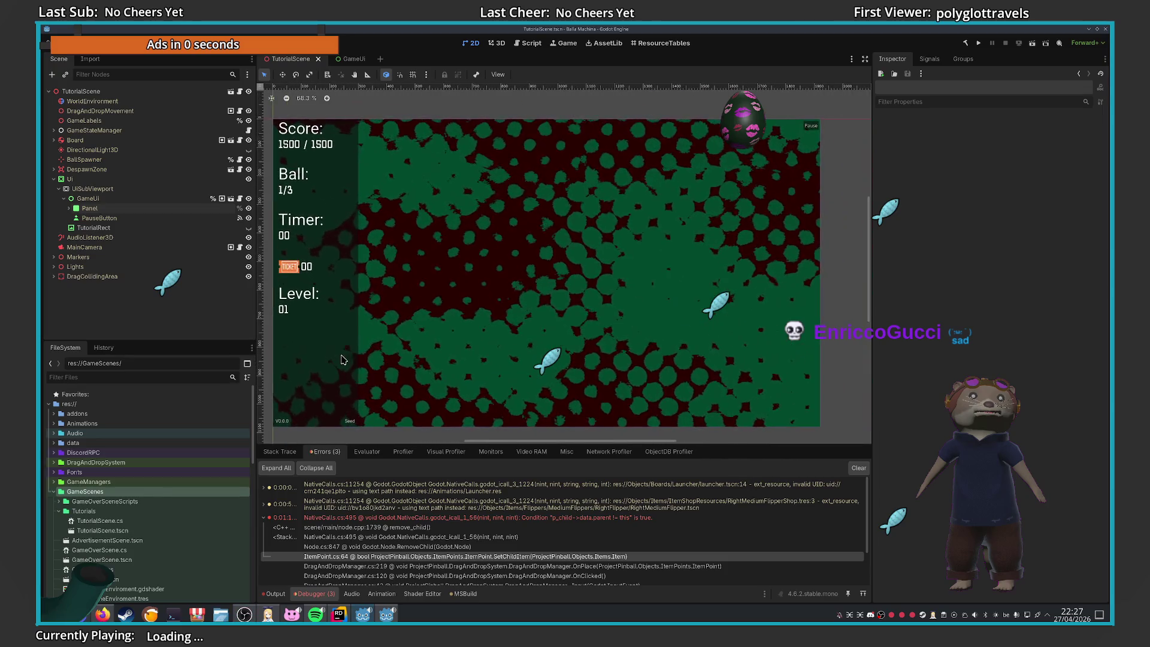
left_click(101, 614)
left_click(256, 68)
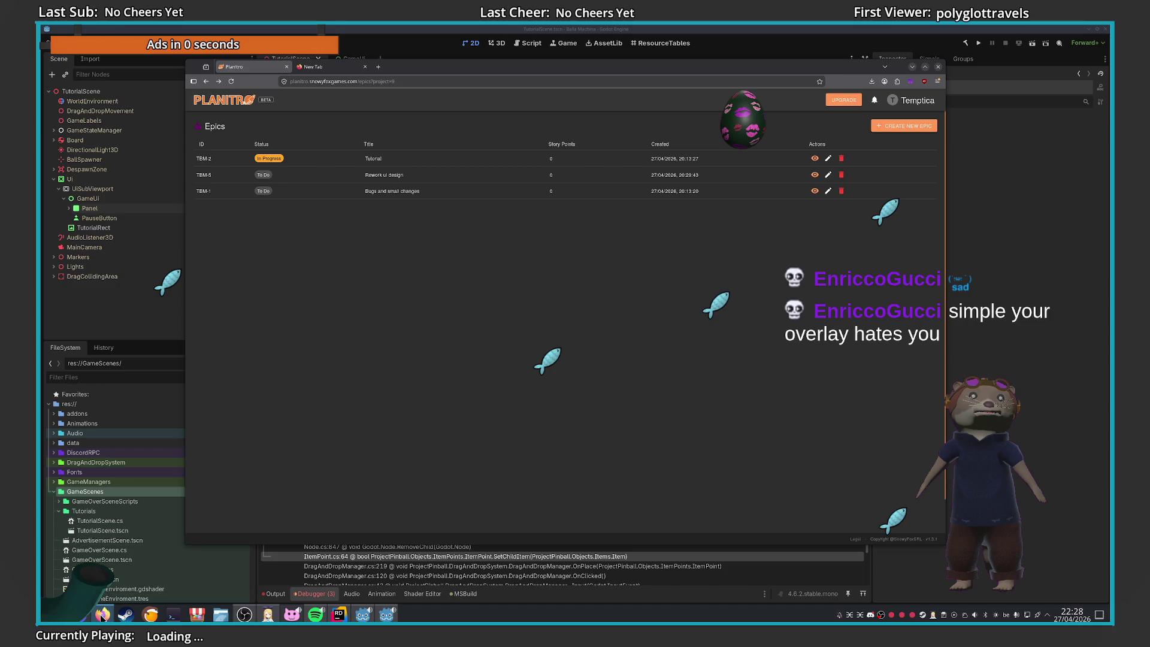
Bring the Planitra browser window forward and open a blank new tab
mouse_move(103, 614)
left_click(186, 589)
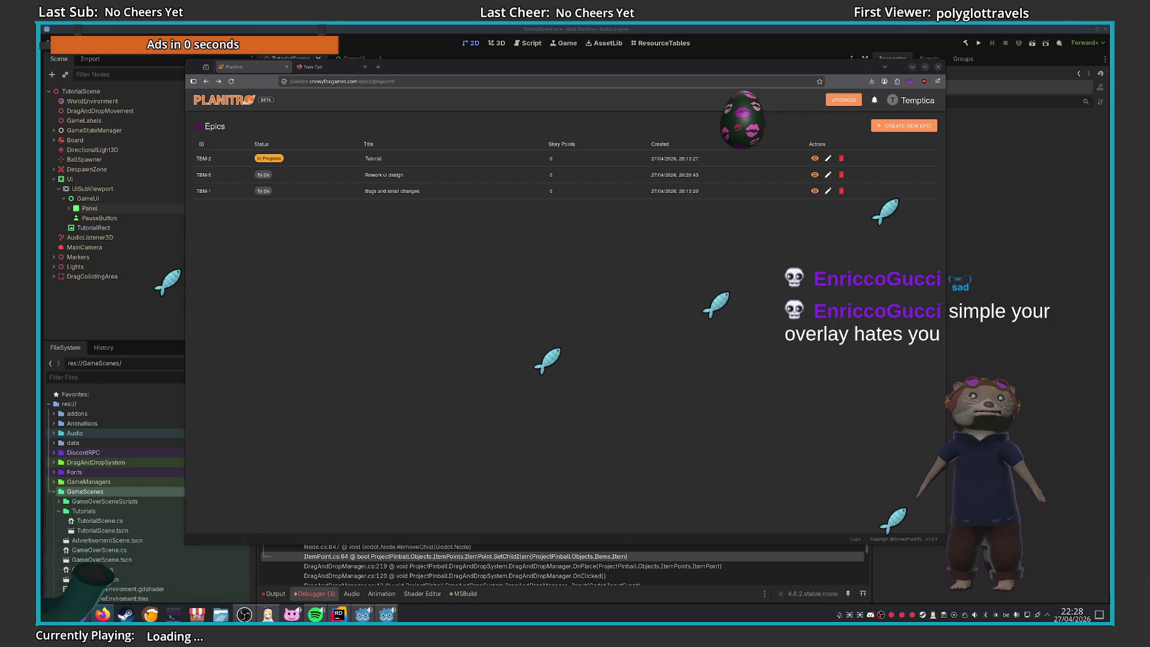
mouse_move(197, 335)
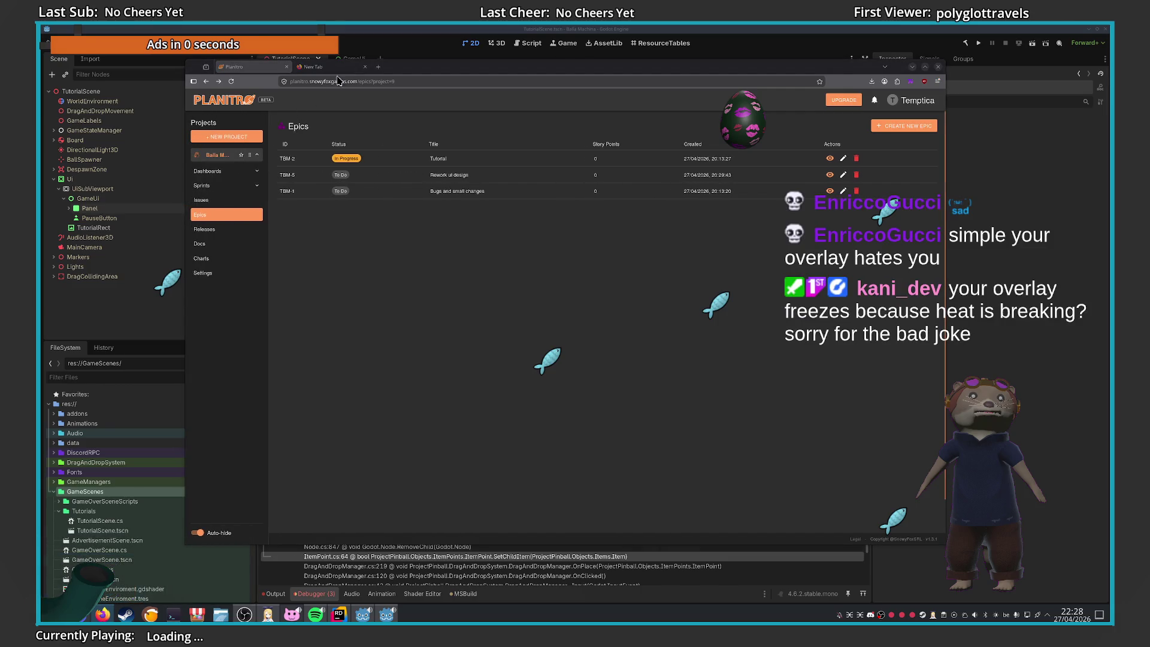
left_click(375, 68)
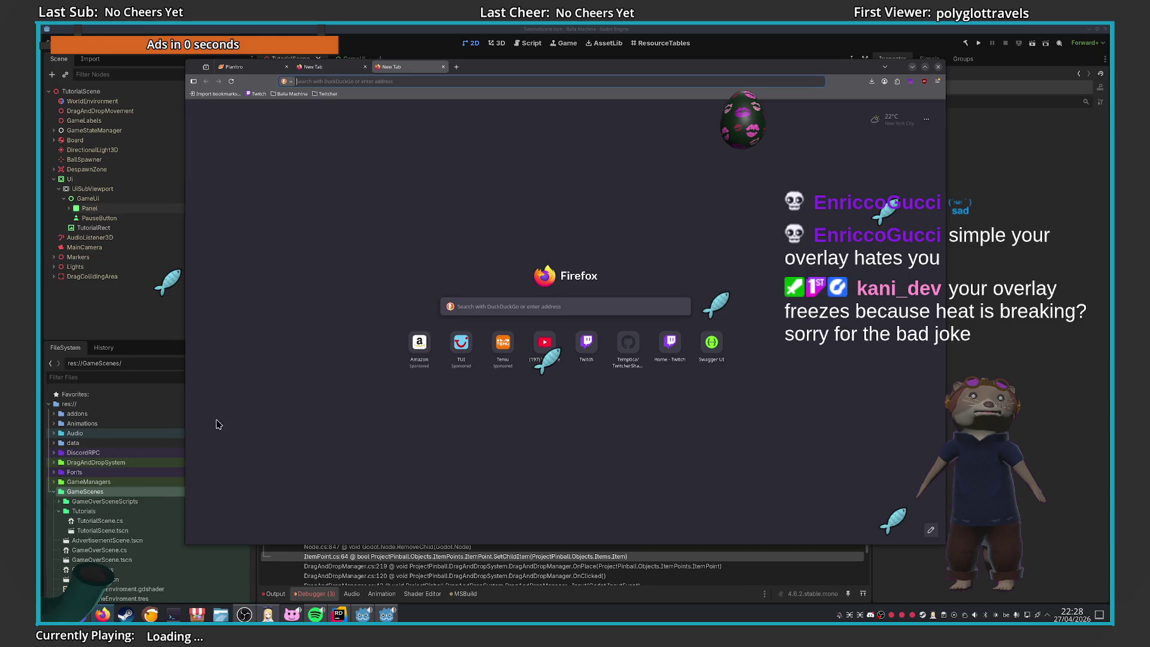
Enter 'miro' in the address bar and open the 'Balla Machina - Miro' board
left_click(321, 79)
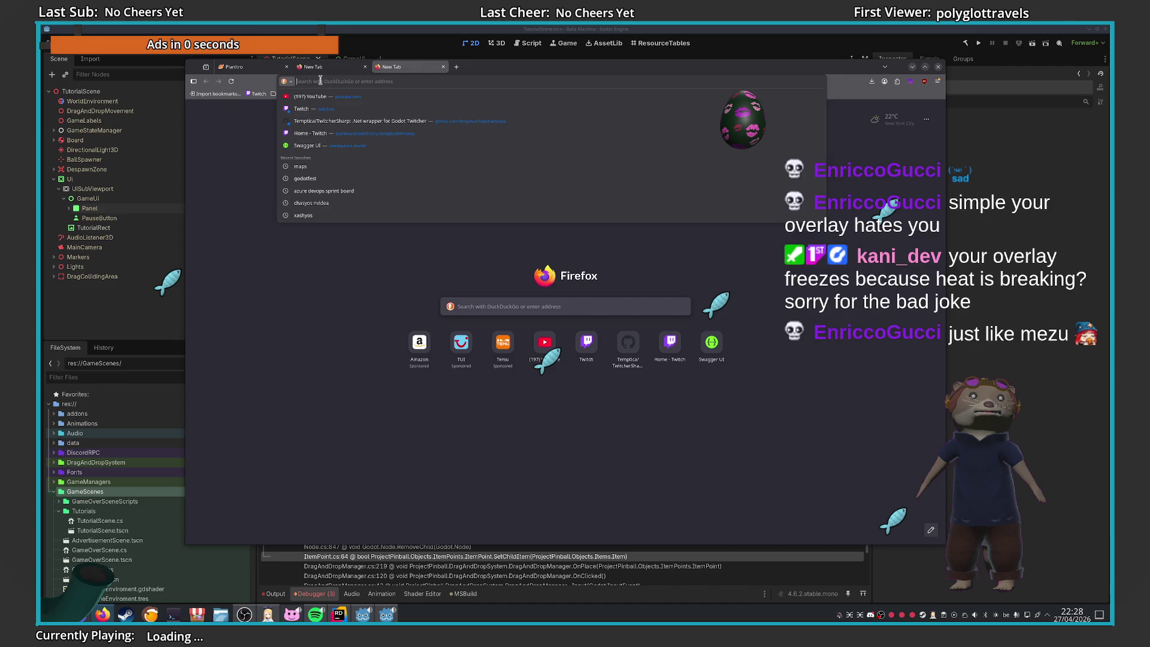
type("notio")
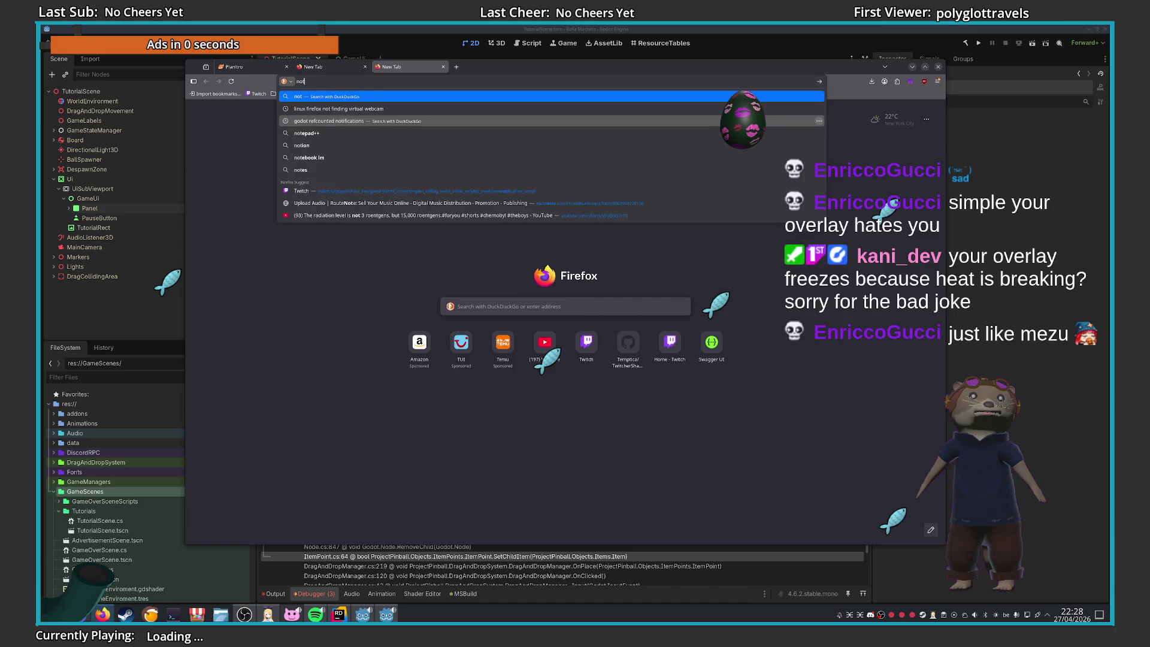
key("BackSpace")
key("BackSpace")
key("BackSpace")
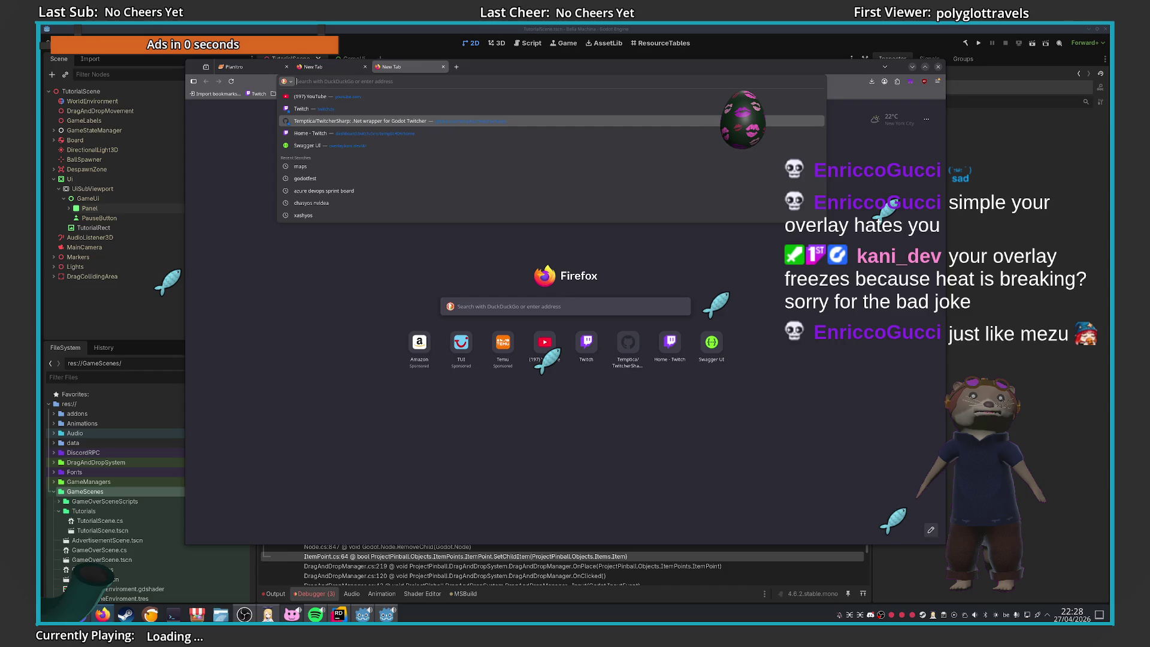
type("miro.com/")
key("Return")
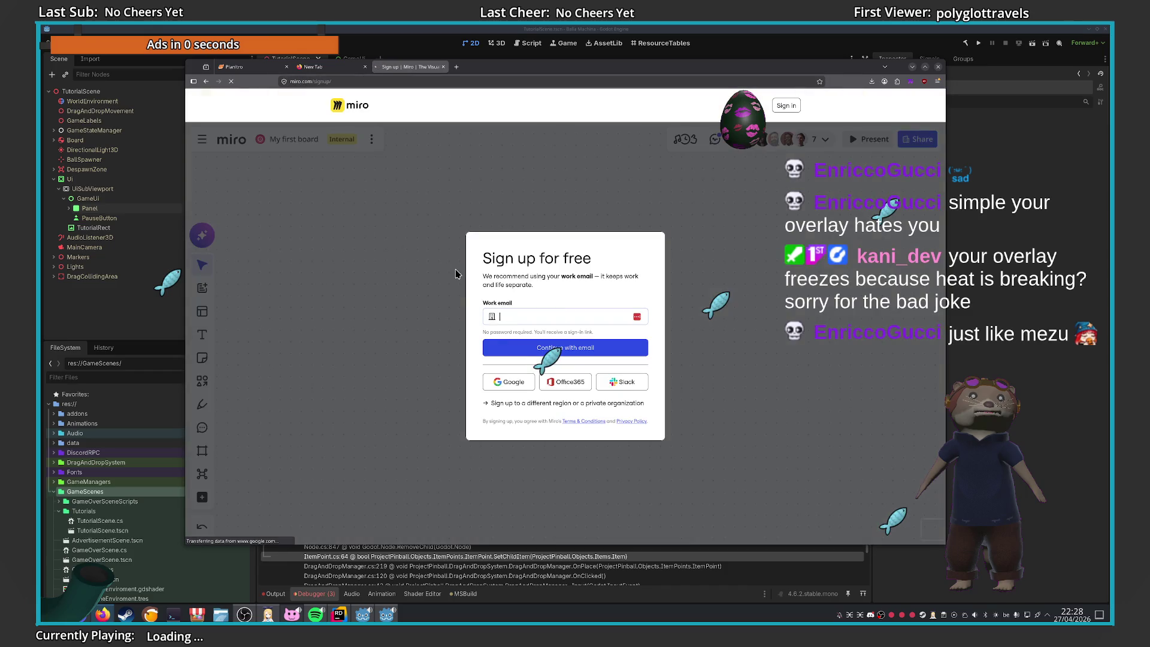
key("alt+Left")
type("üm")
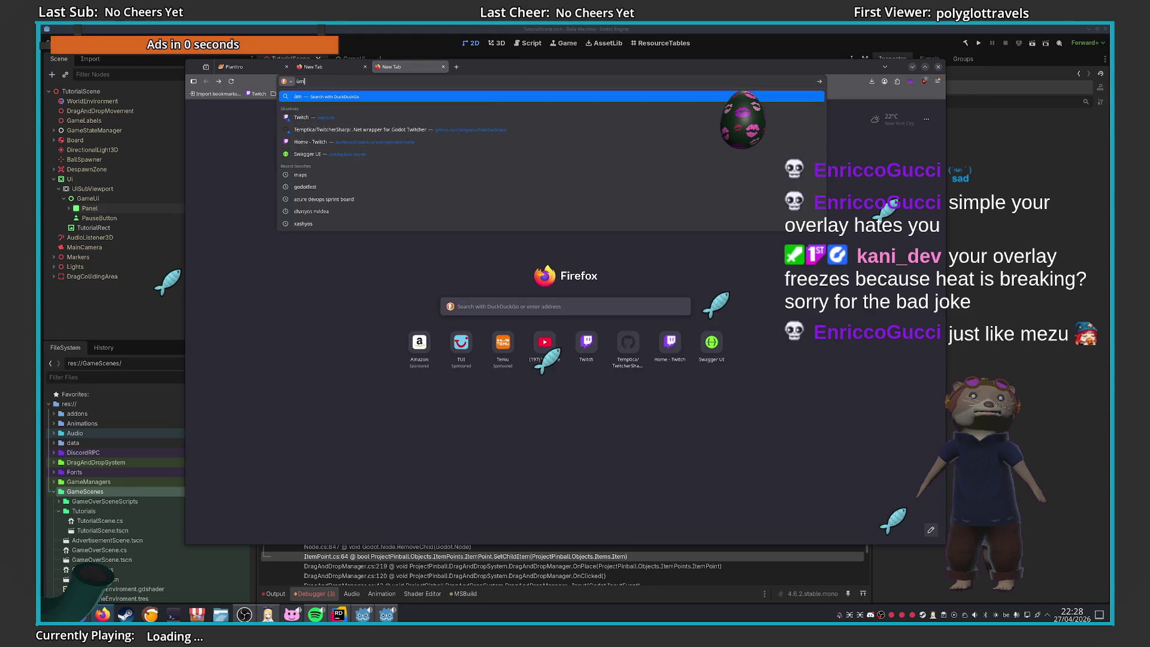
type("wg")
key("BackSpace")
key("BackSpace")
key("BackSpace")
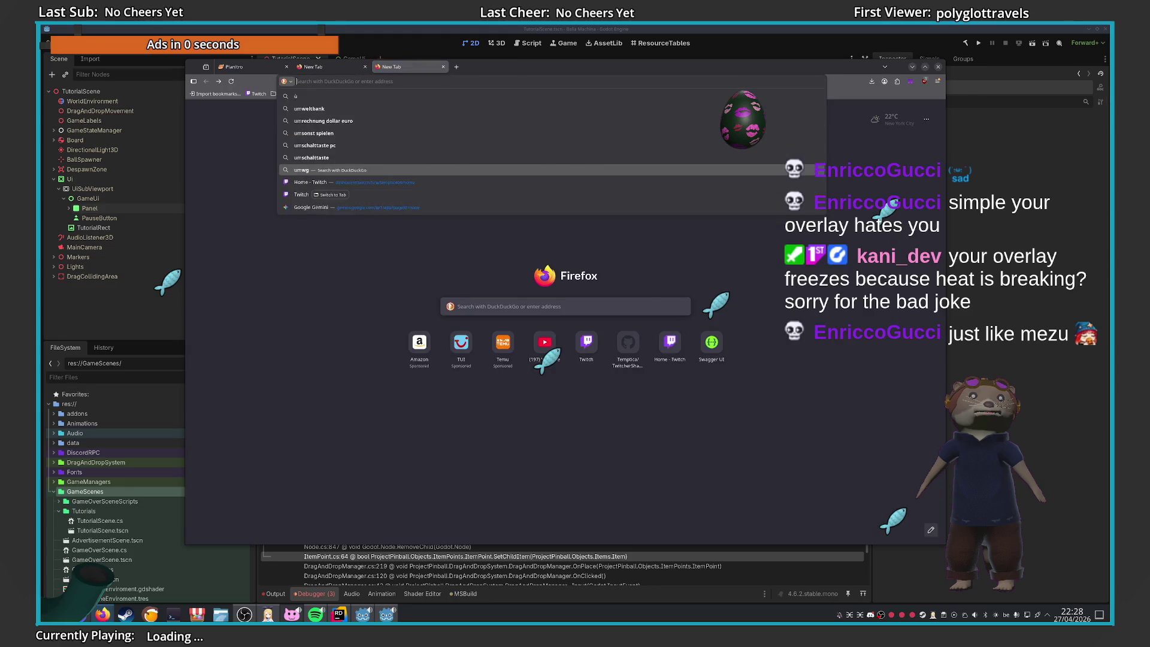
type("miro.com/")
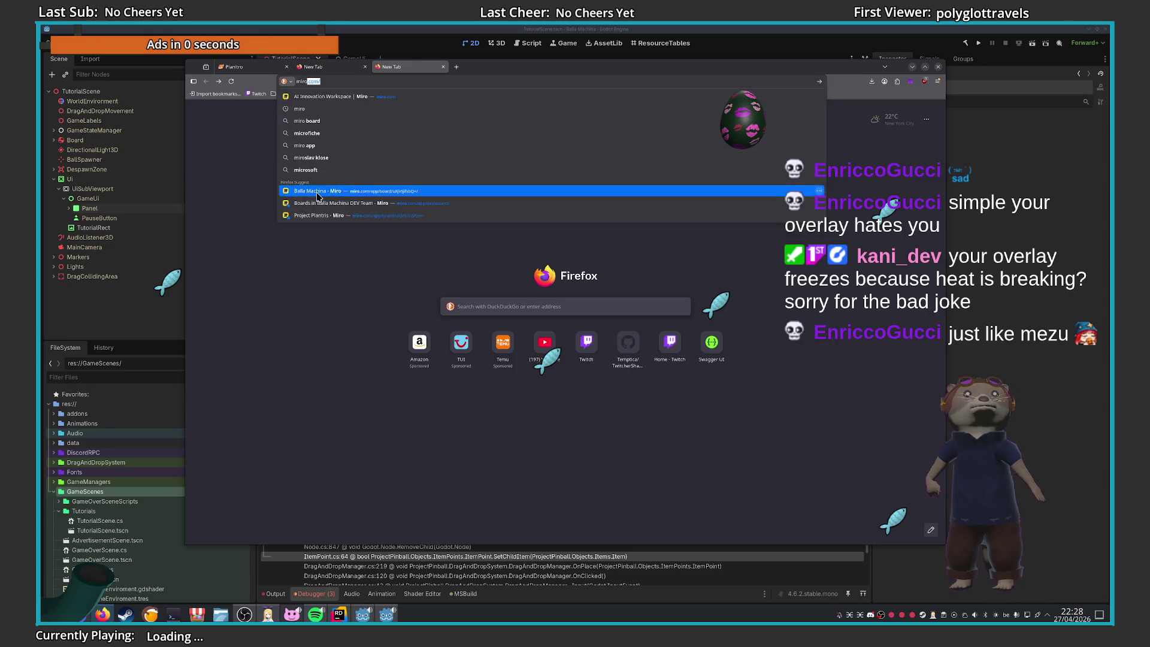
left_click(318, 191)
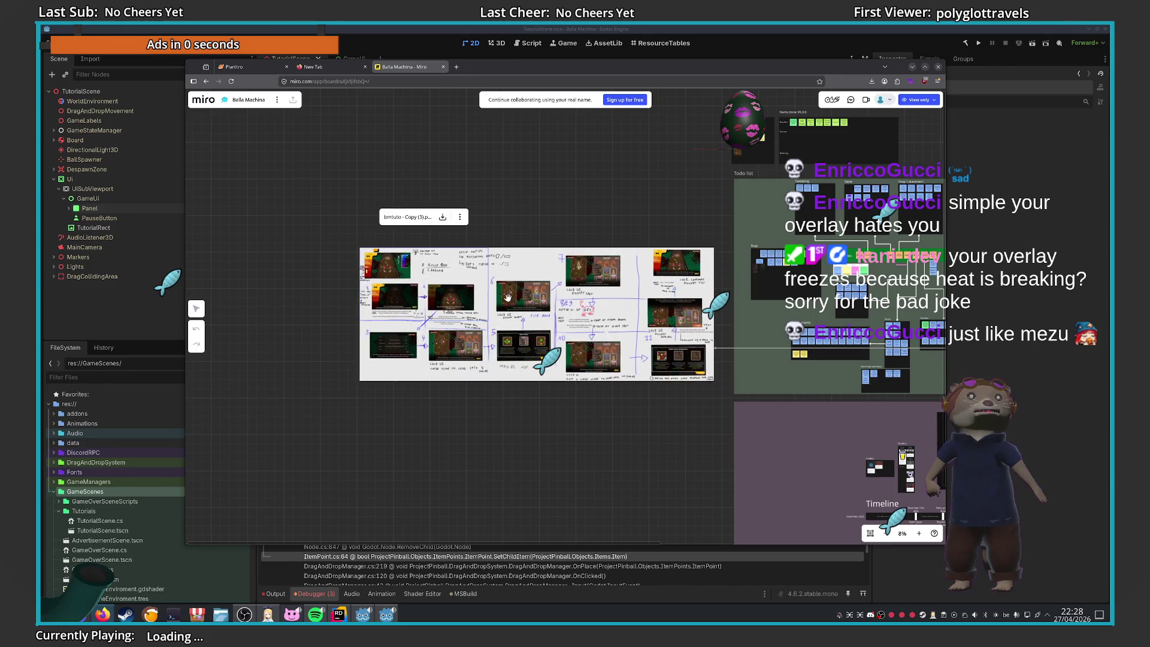
Open Planitra's Docs > Charts > MoodBoard chart and paste onto its empty canvas
left_click(255, 66)
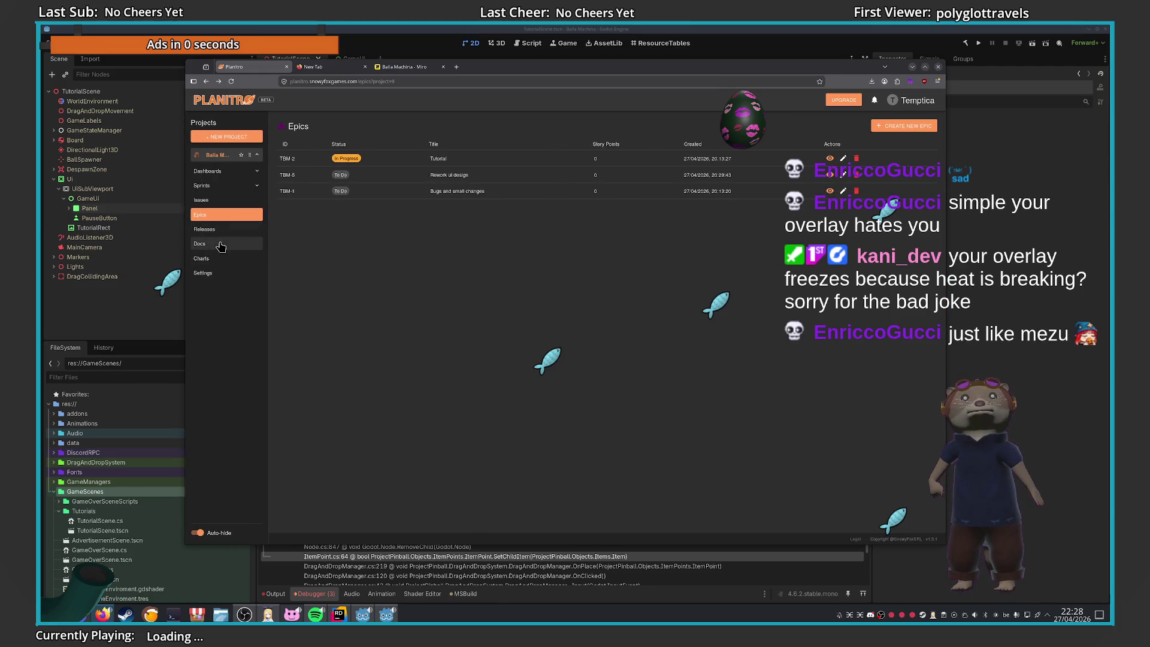
left_click(216, 244)
left_click(219, 258)
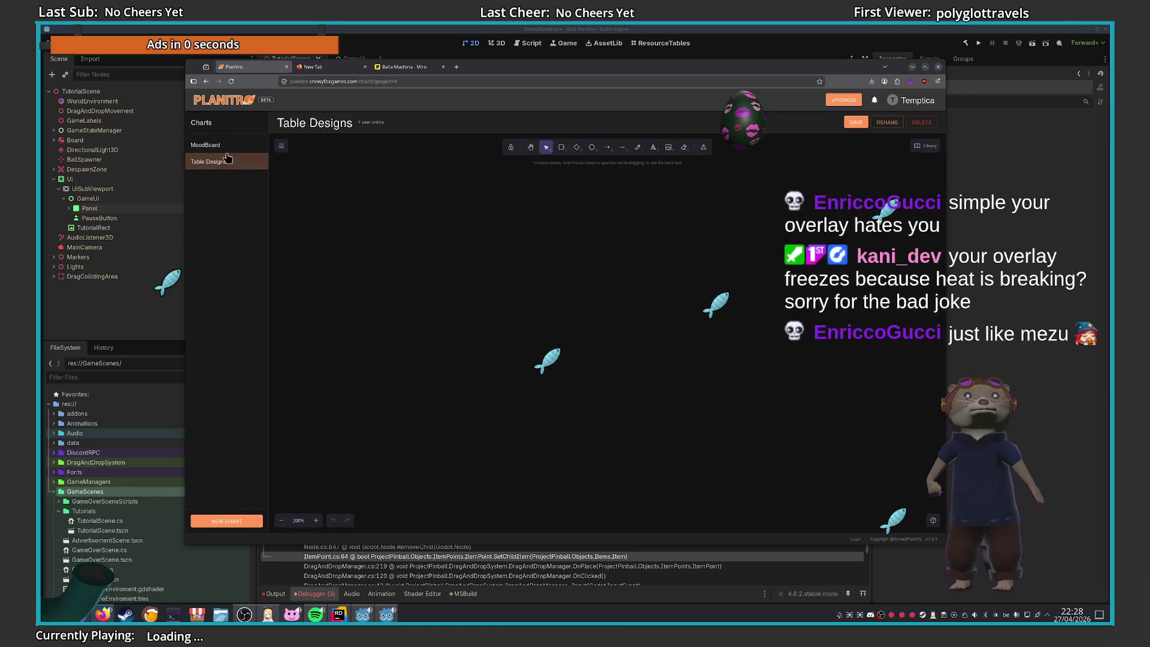
left_click(218, 145)
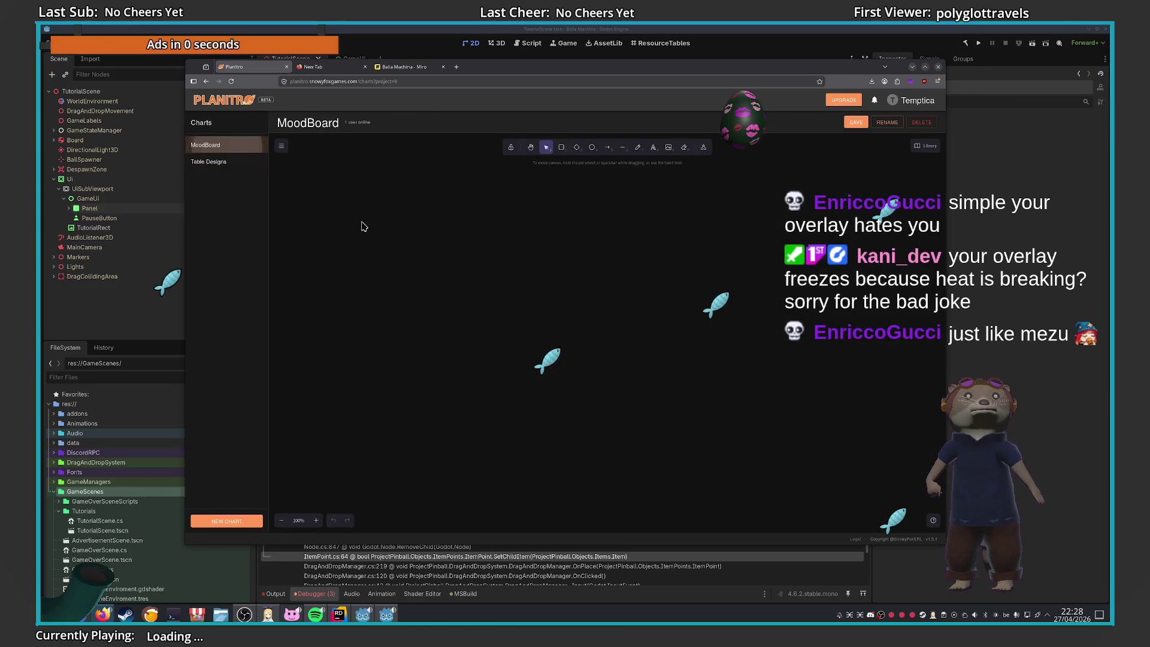
right_click(395, 307)
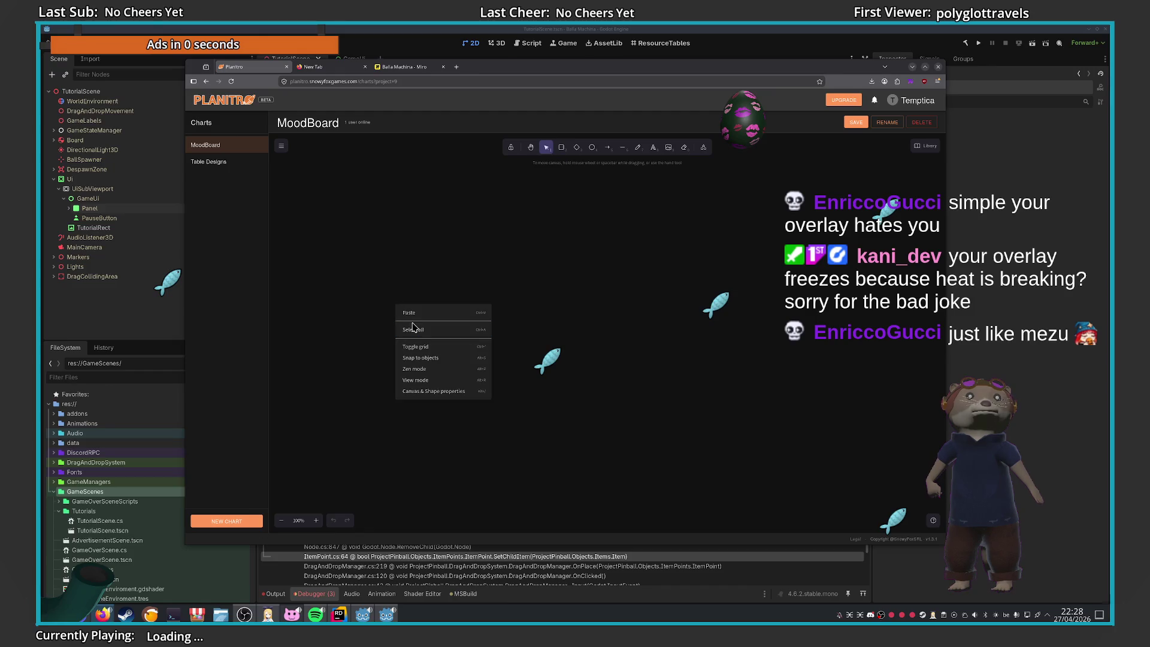
left_click(414, 313)
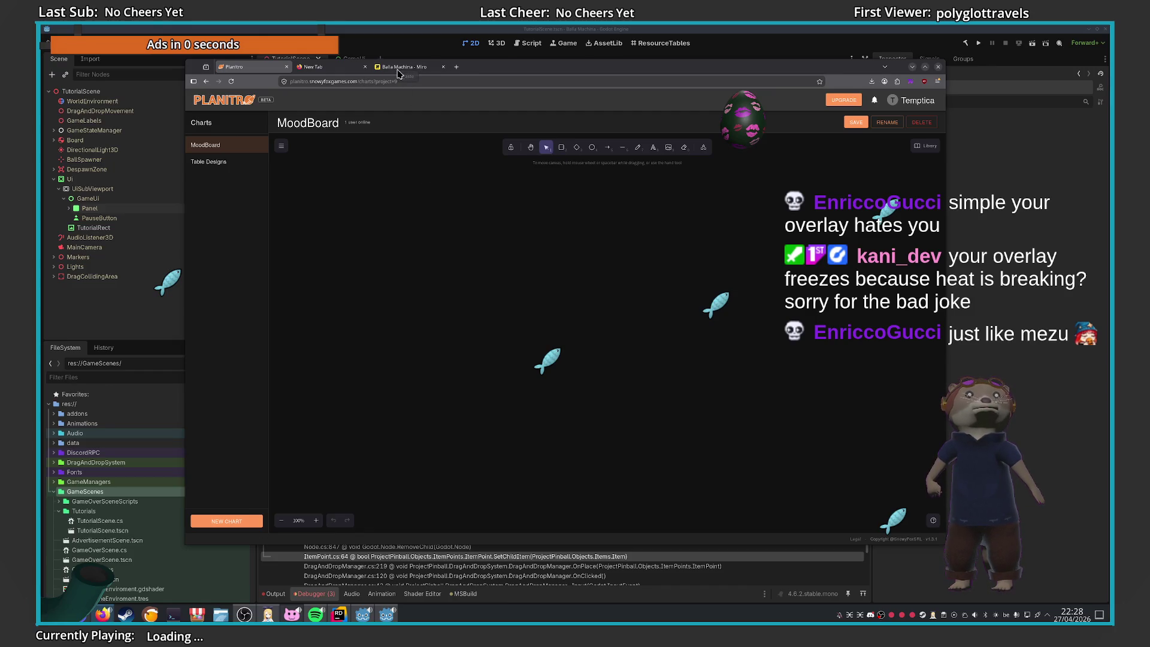
Download the tutorial sketch PNG from Miro and drag it onto the MoodBoard canvas
left_click(399, 67)
left_click(443, 217)
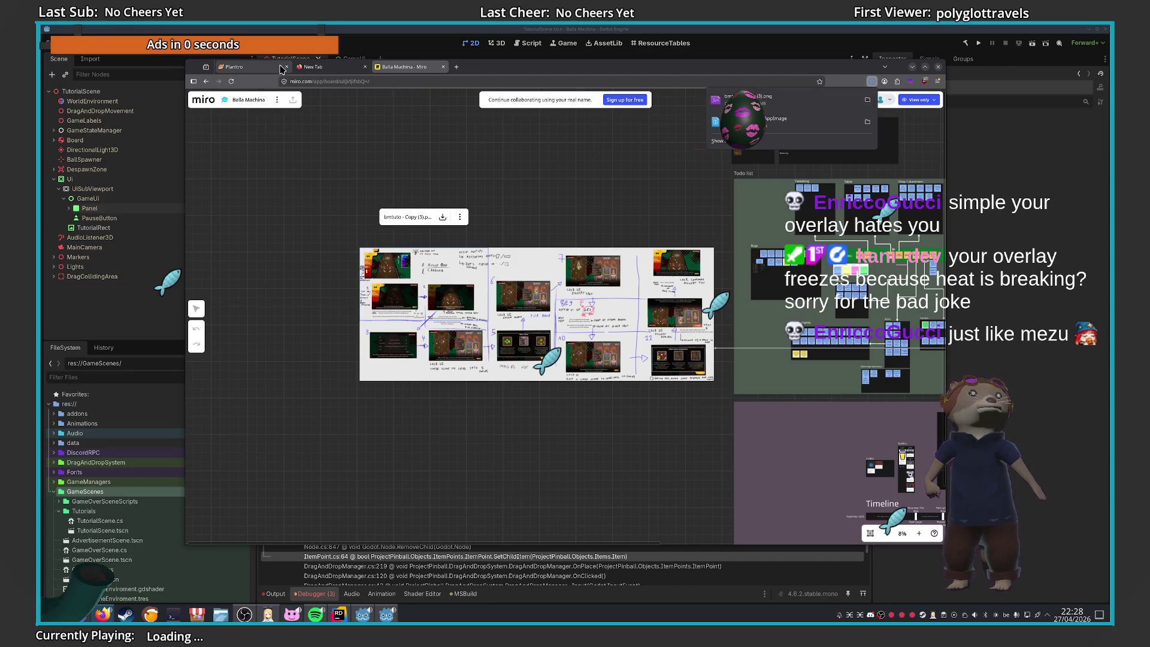
left_click(235, 67)
left_click(871, 81)
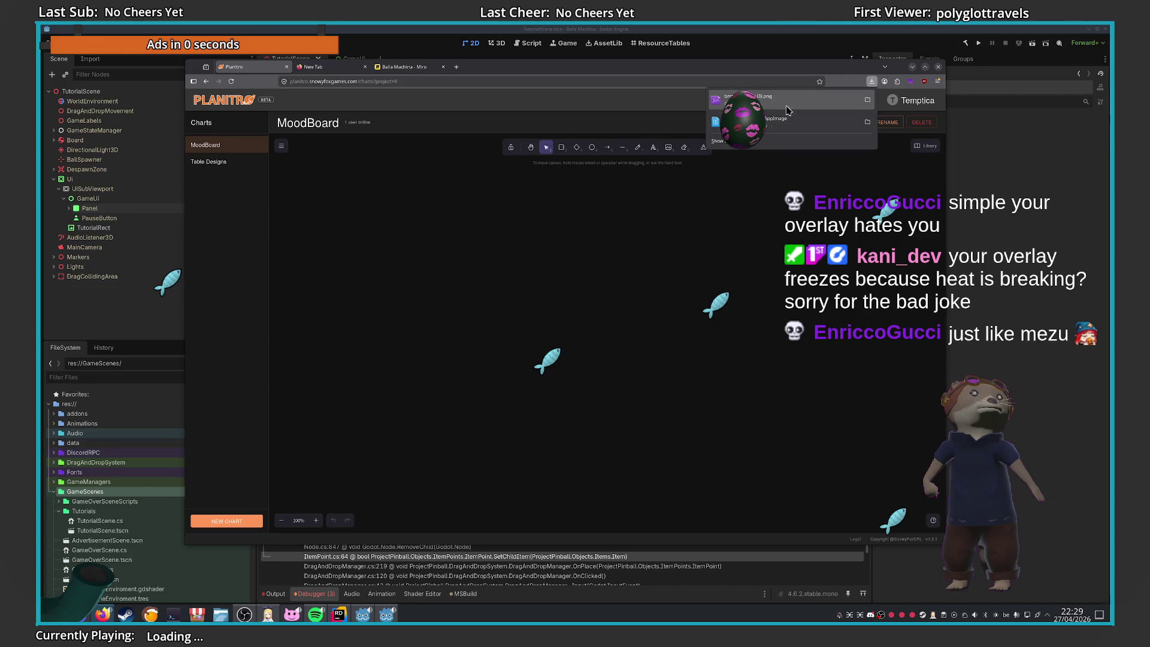
mouse_move(728, 99)
left_mouse_down()
mouse_move(407, 248)
mouse_move(434, 320)
mouse_move(426, 269)
left_mouse_up()
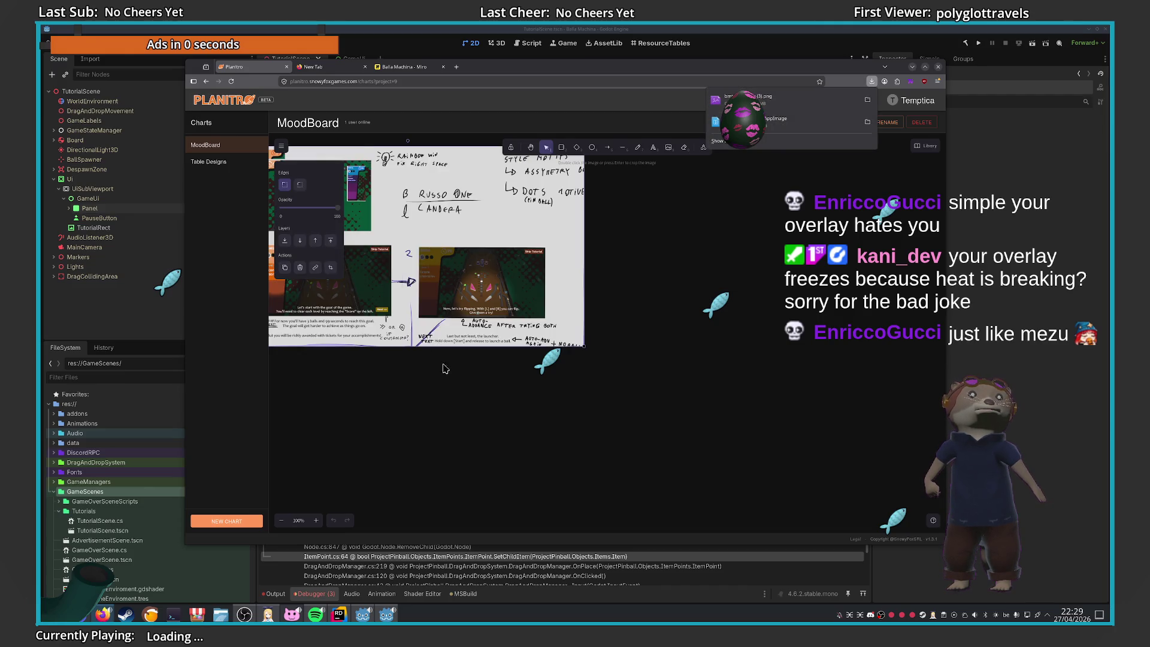
left_click(442, 367)
scroll(637, 397, "up", 5)
scroll(637, 397, "down", 5)
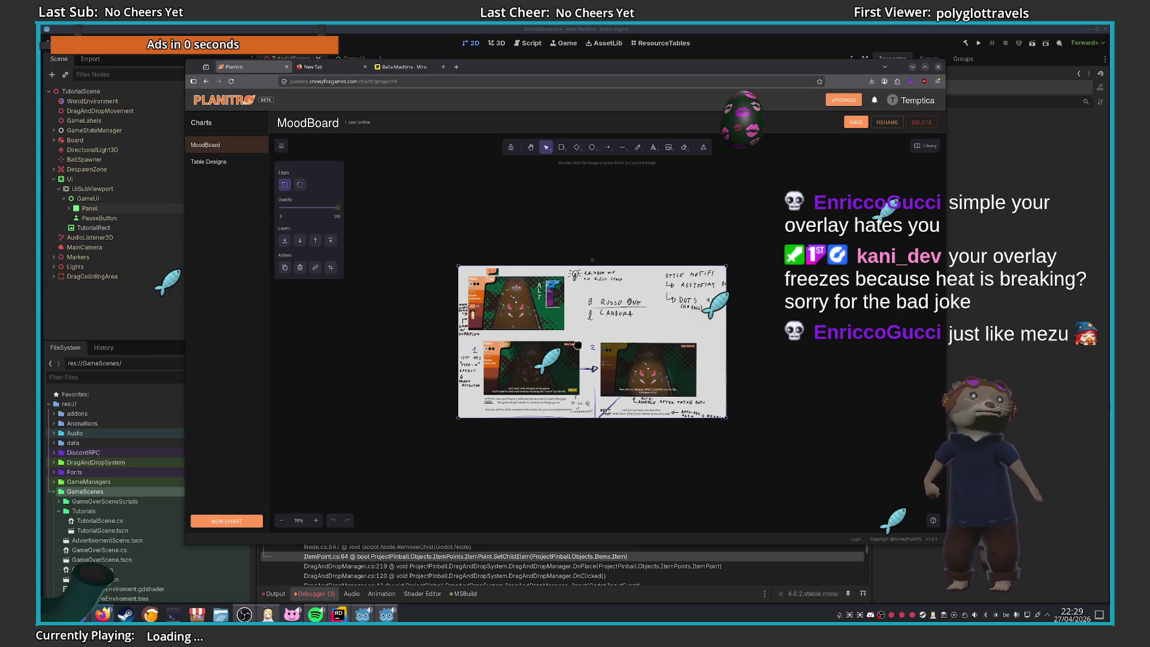
left_click(403, 66)
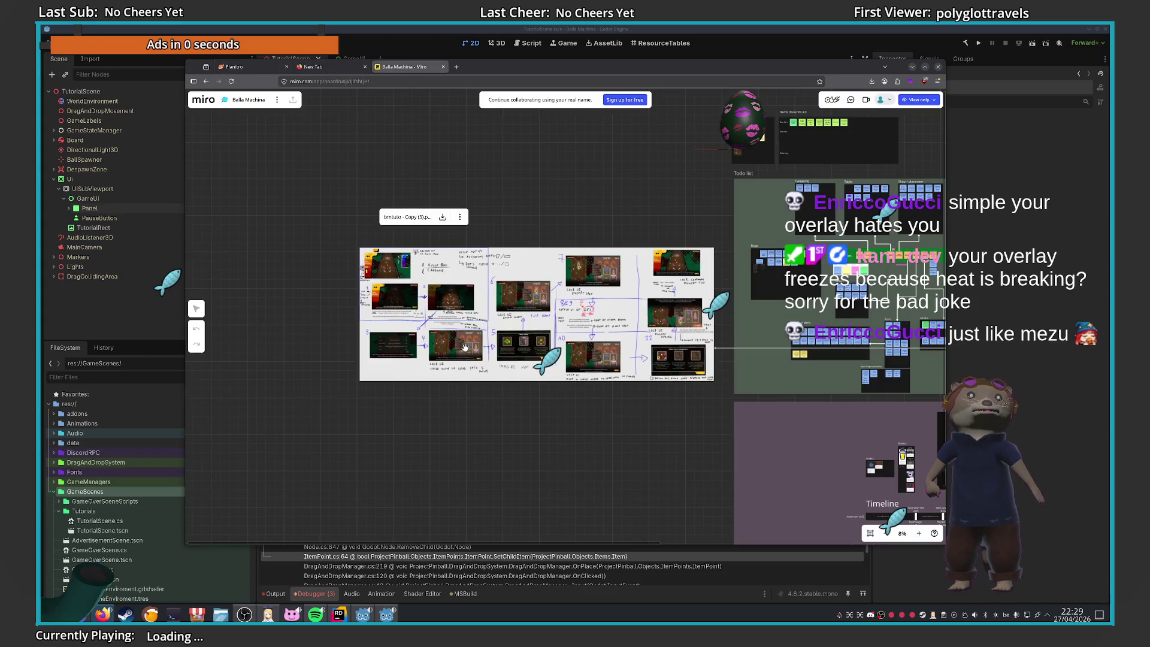
Copy a screenshot of the whole Miro sketch board, then return to the MoodBoard
scroll(506, 377, "up", 1)
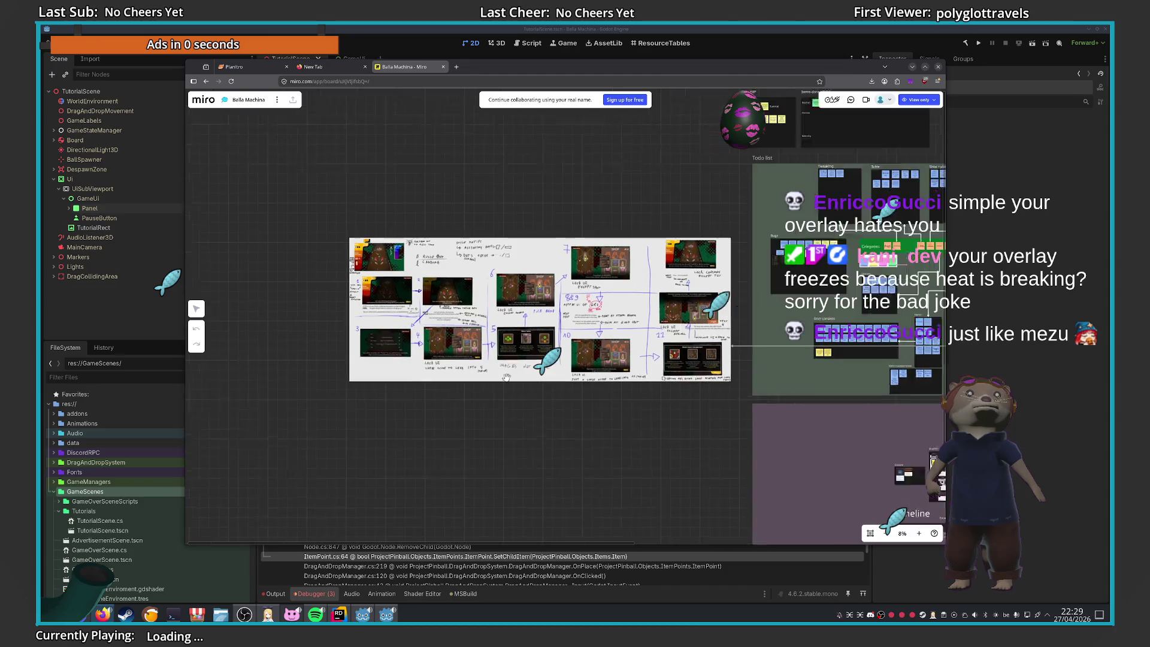
scroll(506, 376, "up", 5)
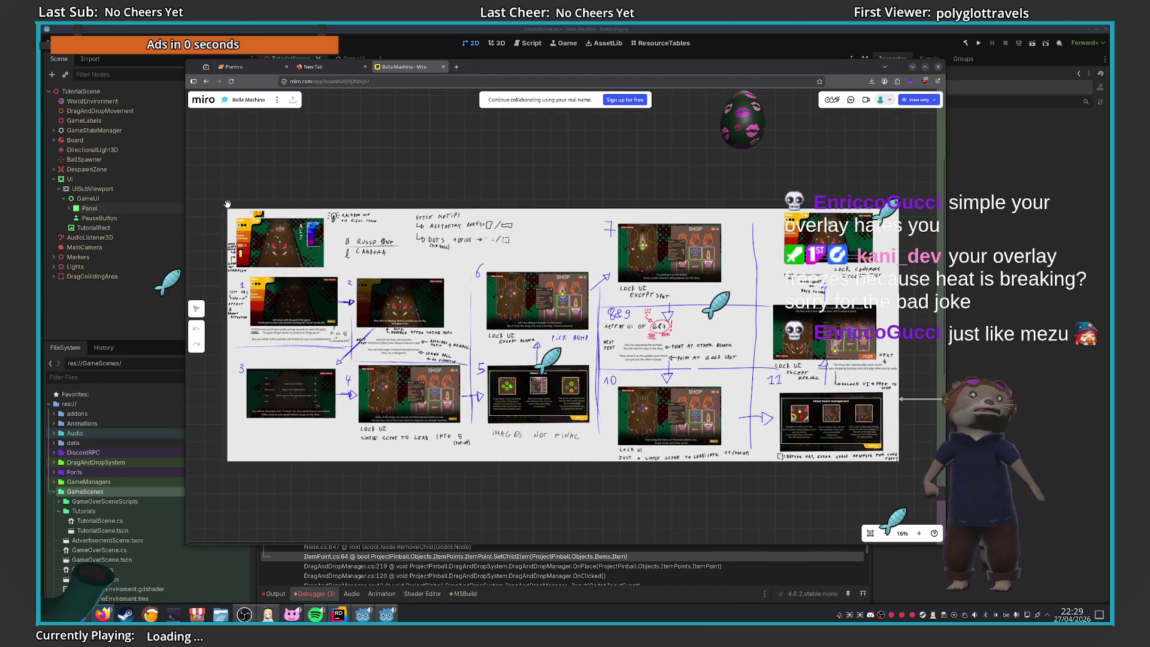
scroll(436, 266, "up", 1)
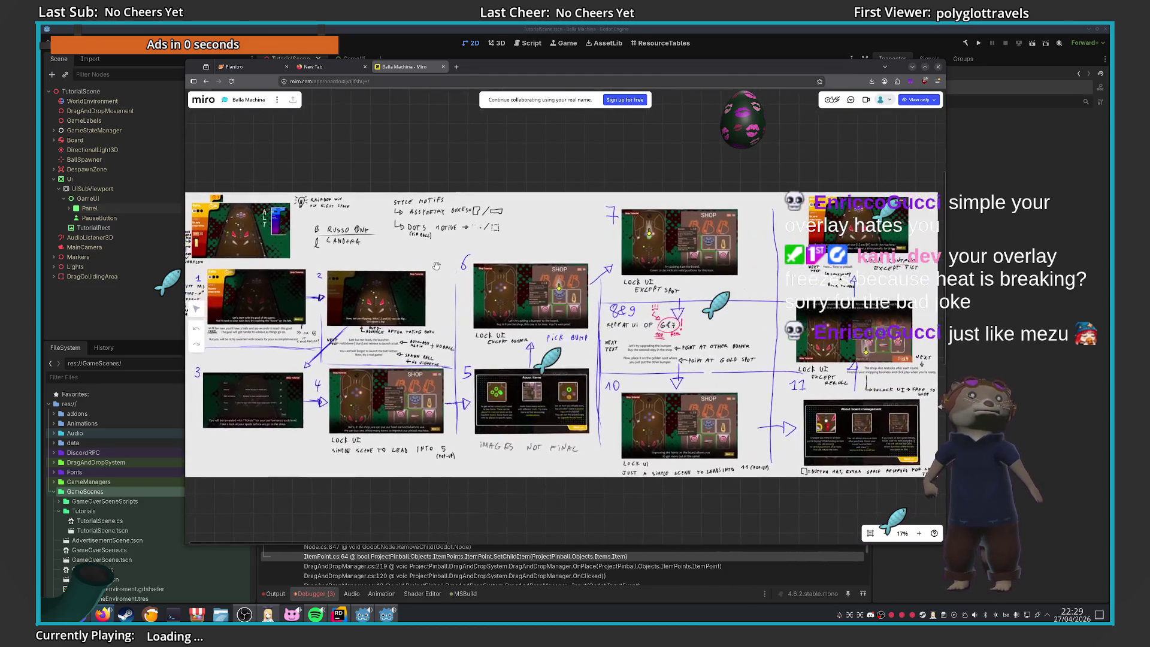
scroll(436, 266, "down", 1)
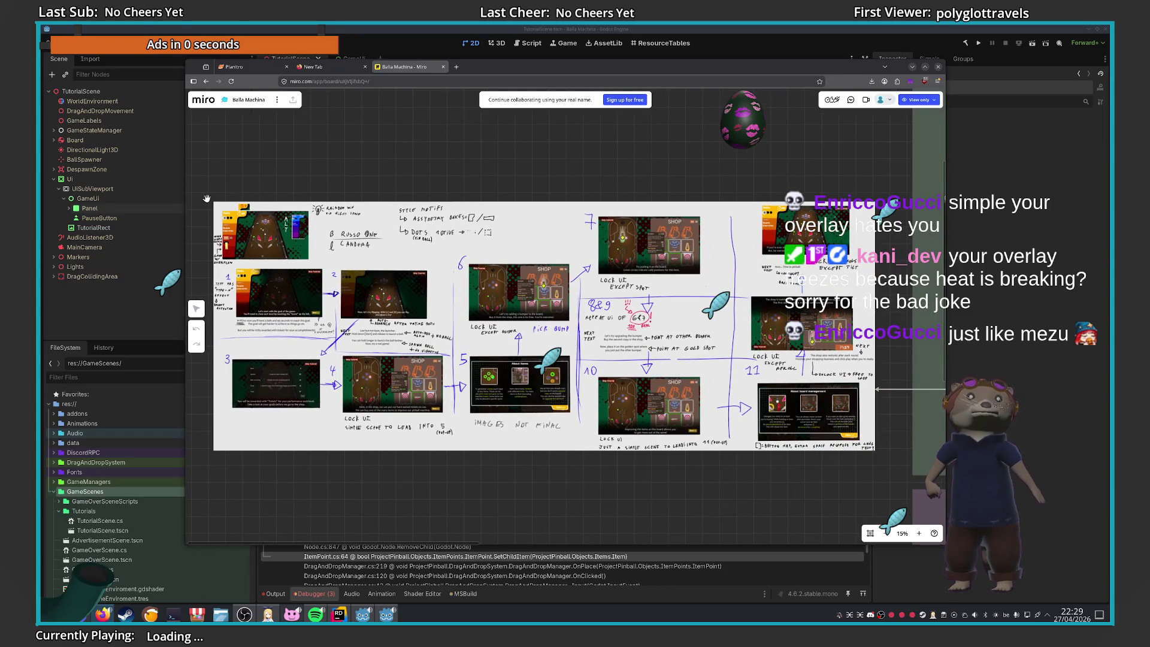
key("Print")
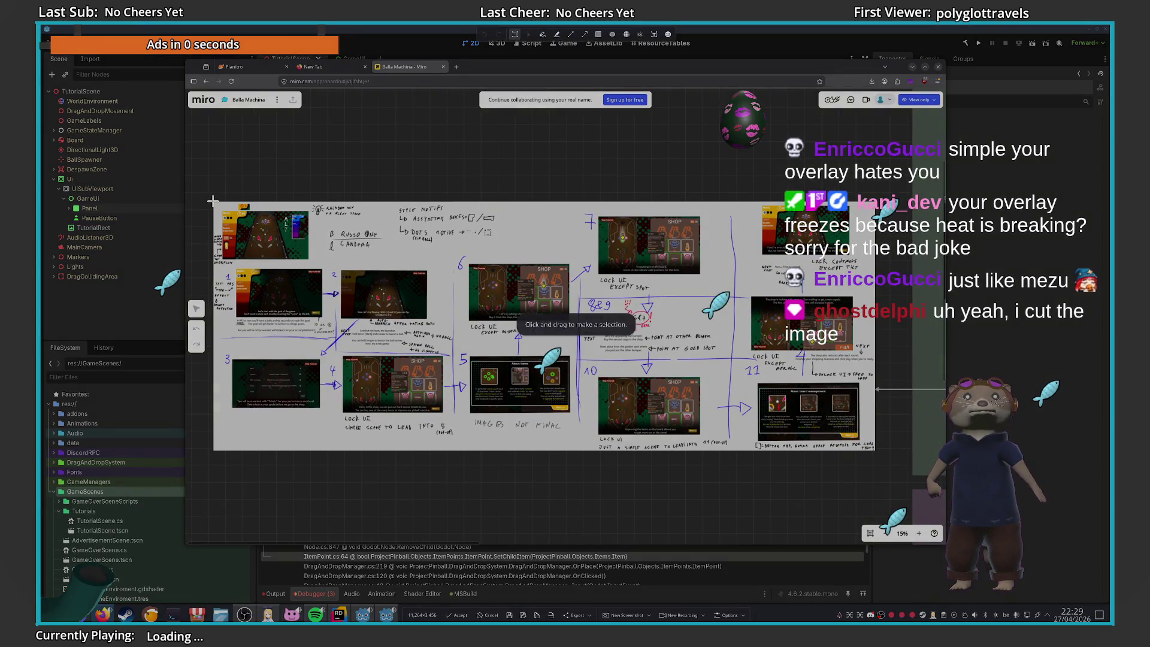
left_click_drag(213, 200, 875, 450)
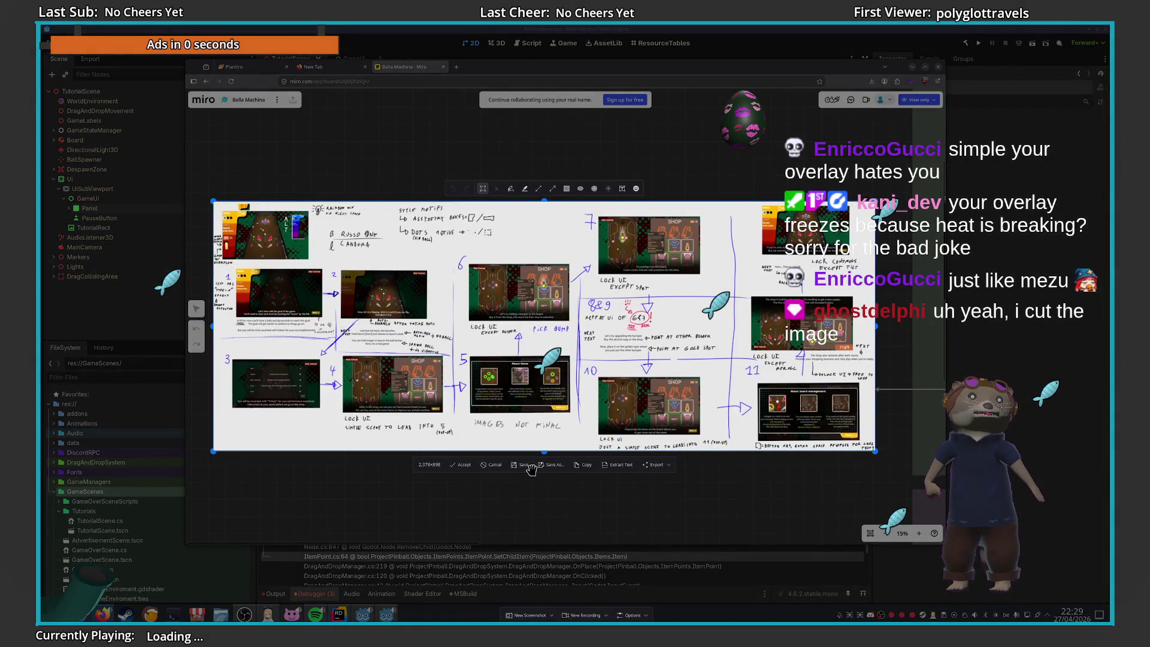
left_click(586, 466)
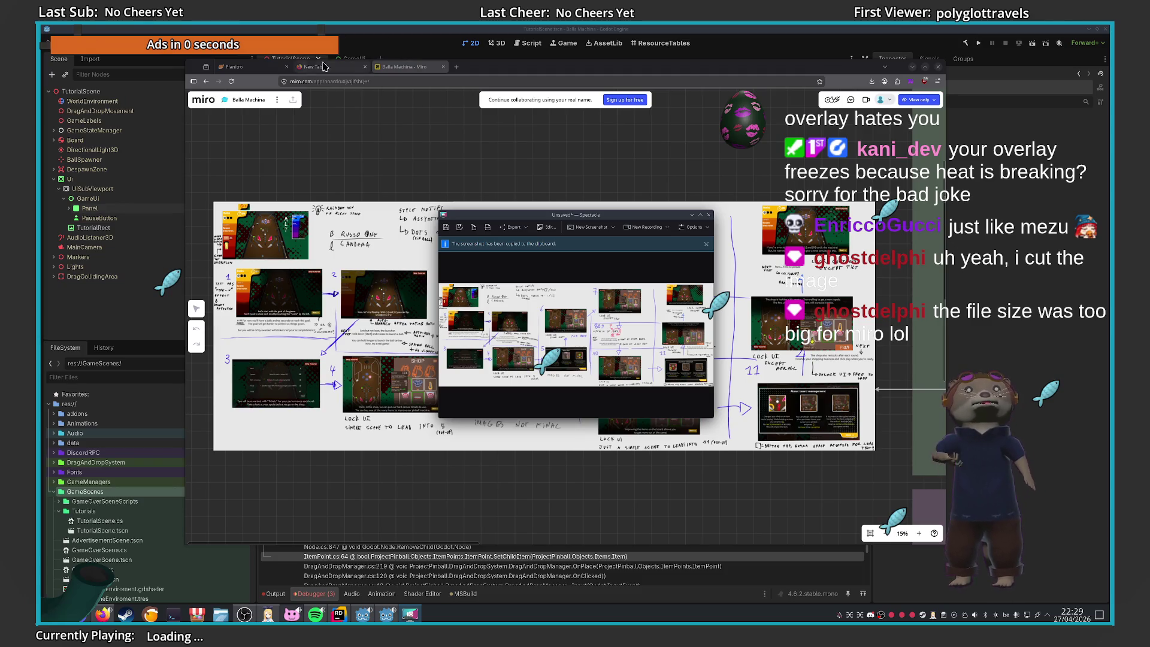
left_click(260, 67)
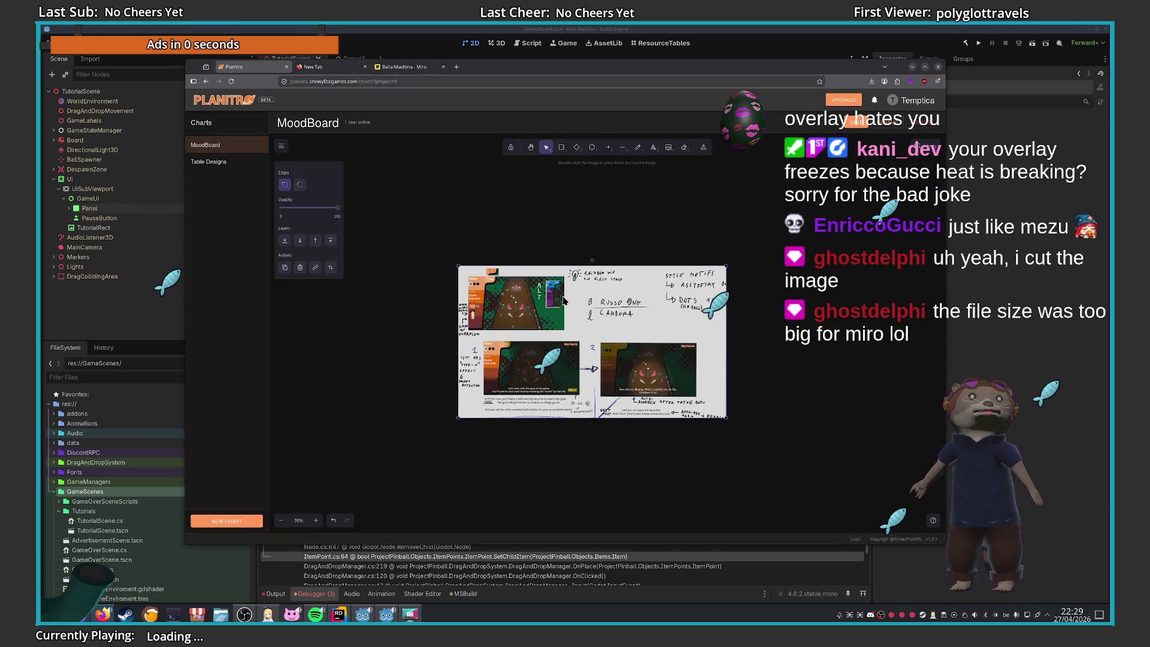
Delete the cropped sketch, paste the full sketch screenshot, and zoom in to inspect it
key("Delete")
key("ctrl+v")
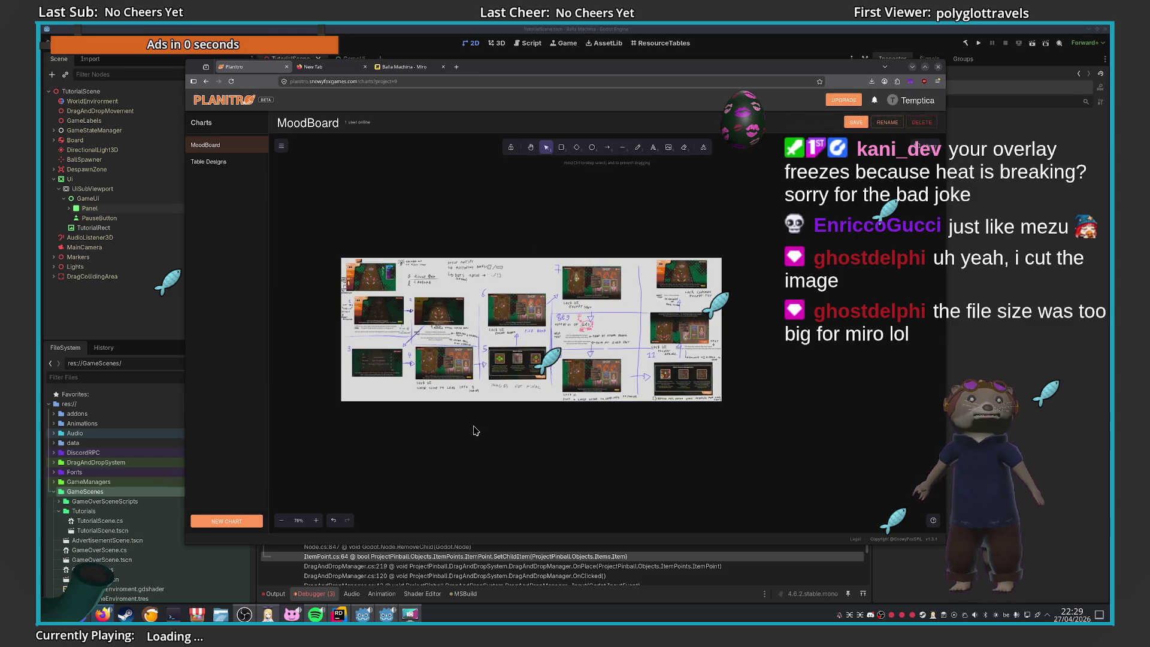
scroll(393, 355, "up", 5)
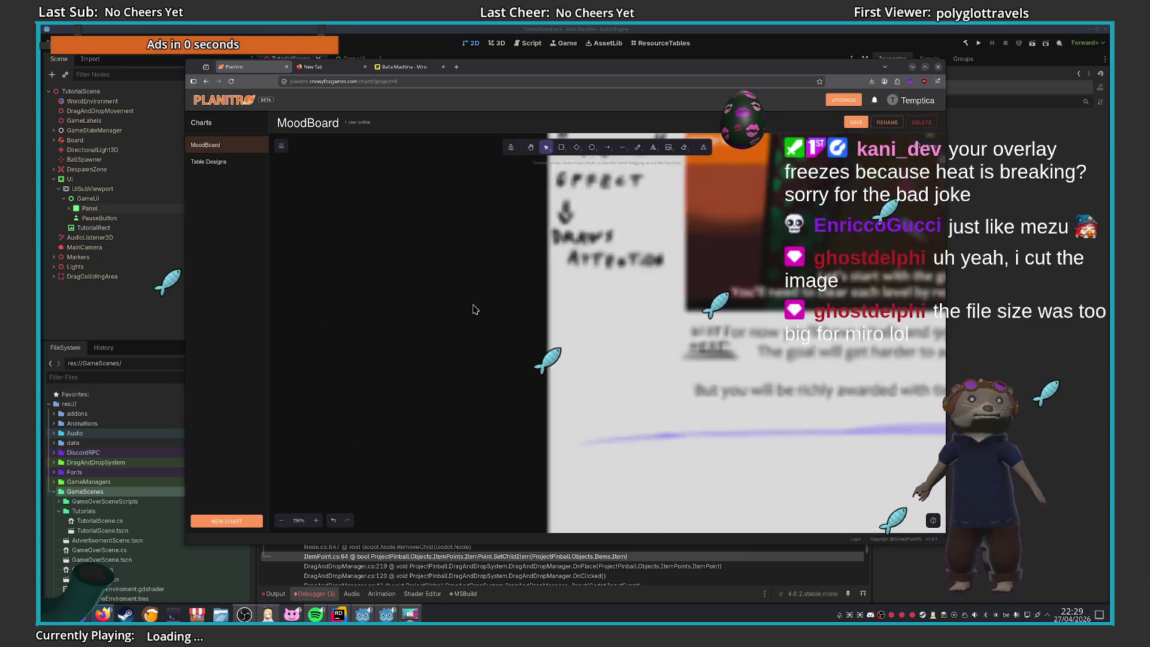
scroll(475, 308, "down", 3)
scroll(501, 314, "up", 2)
scroll(418, 286, "up", 6)
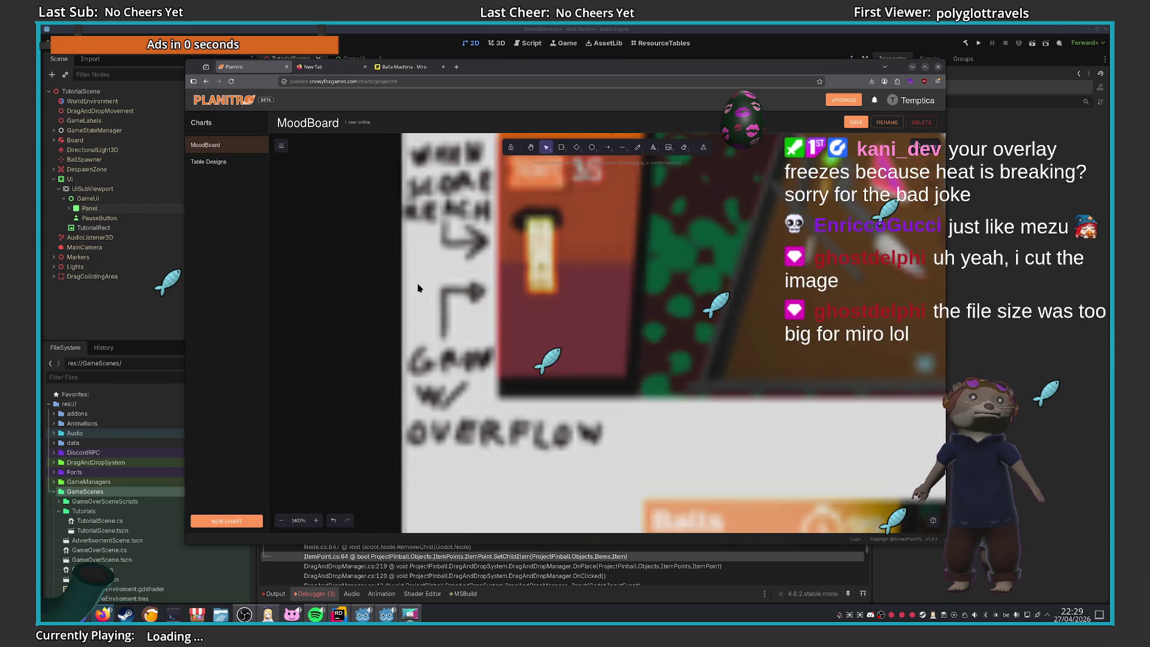
scroll(461, 359, "up", 3)
scroll(461, 360, "up", 1)
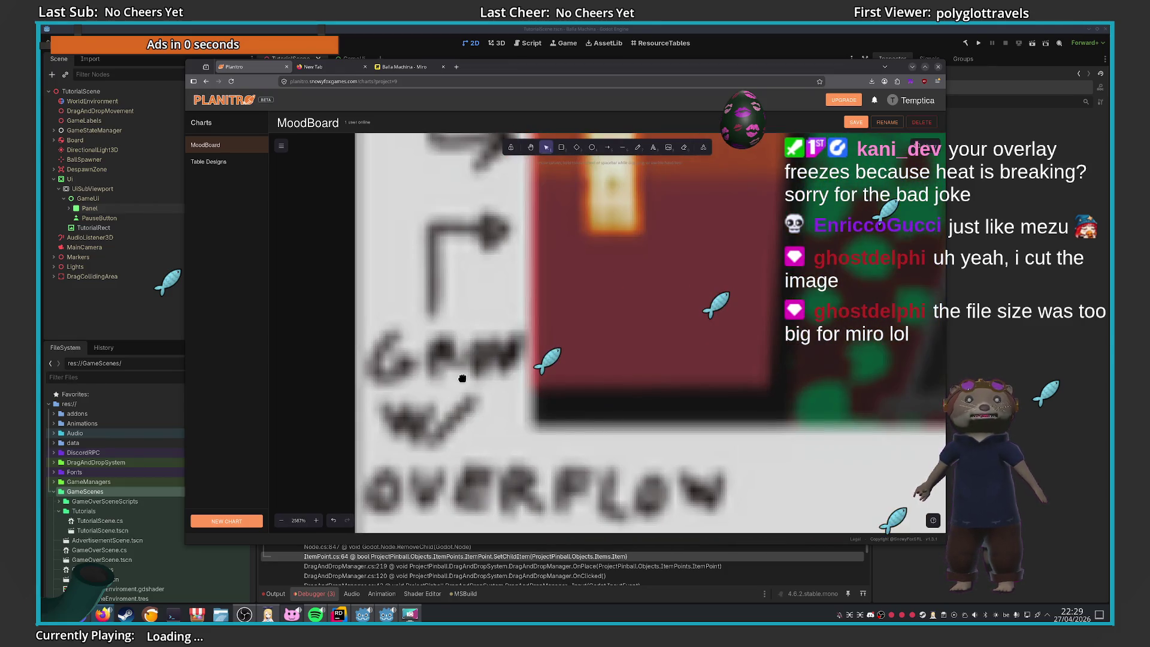
Select the pasted moodboard screenshot and delete it from the canvas
left_click(461, 371)
scroll(461, 369, "down", 5)
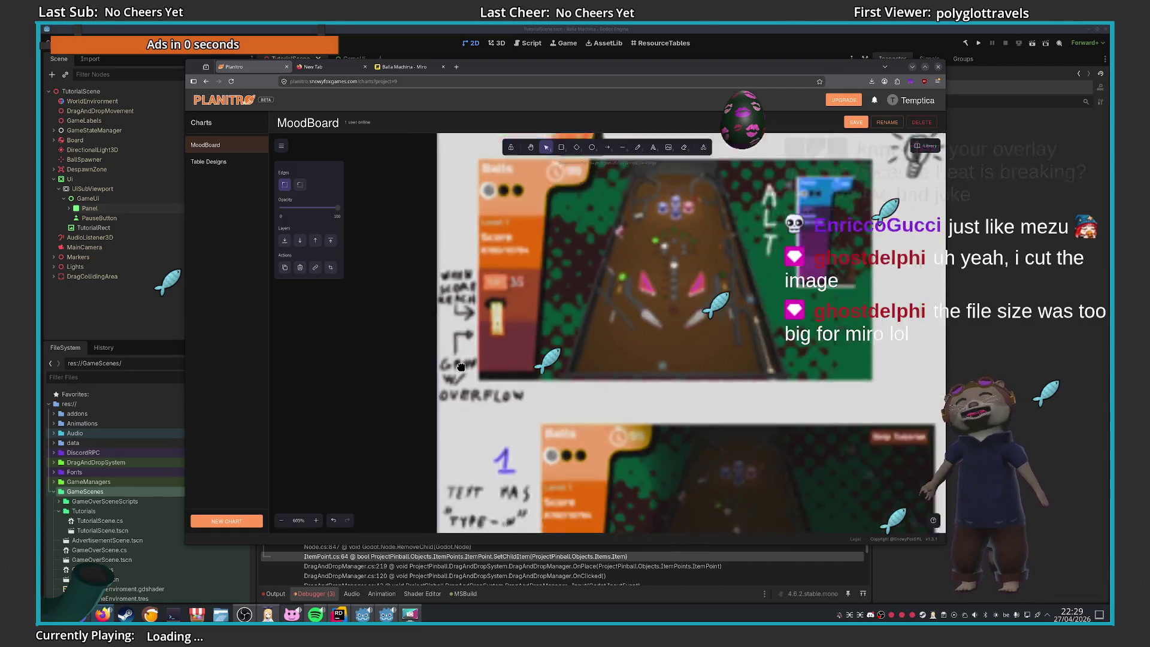
scroll(461, 367, "down", 7)
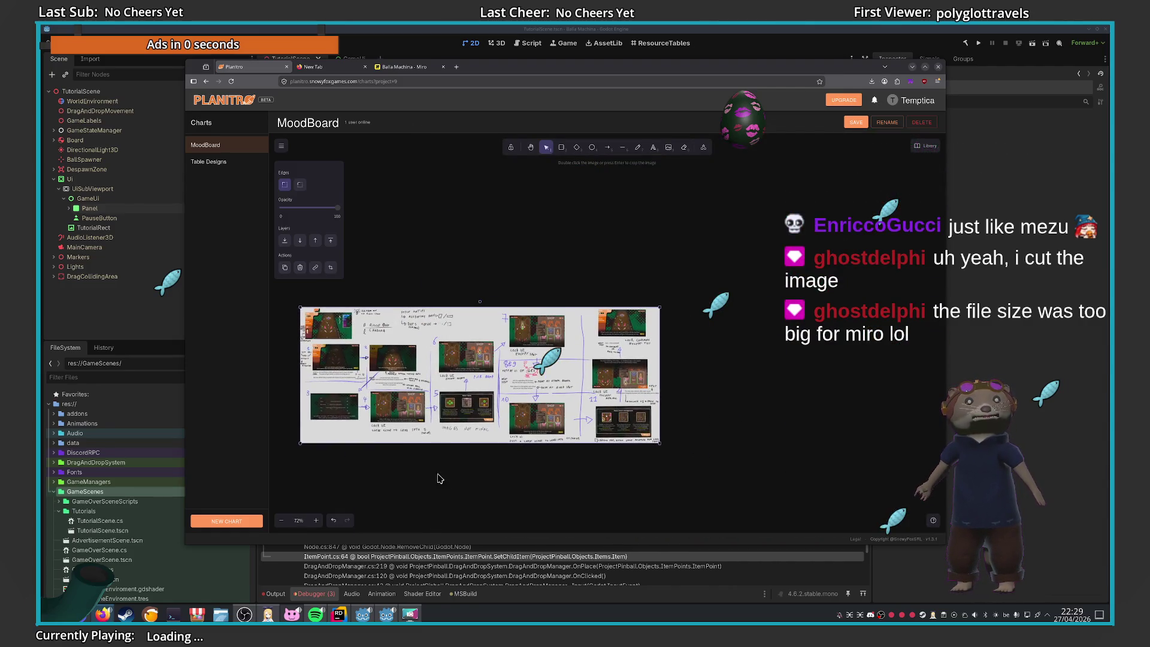
scroll(572, 444, "down", 5)
scroll(598, 462, "up", 5)
scroll(659, 458, "up", 1)
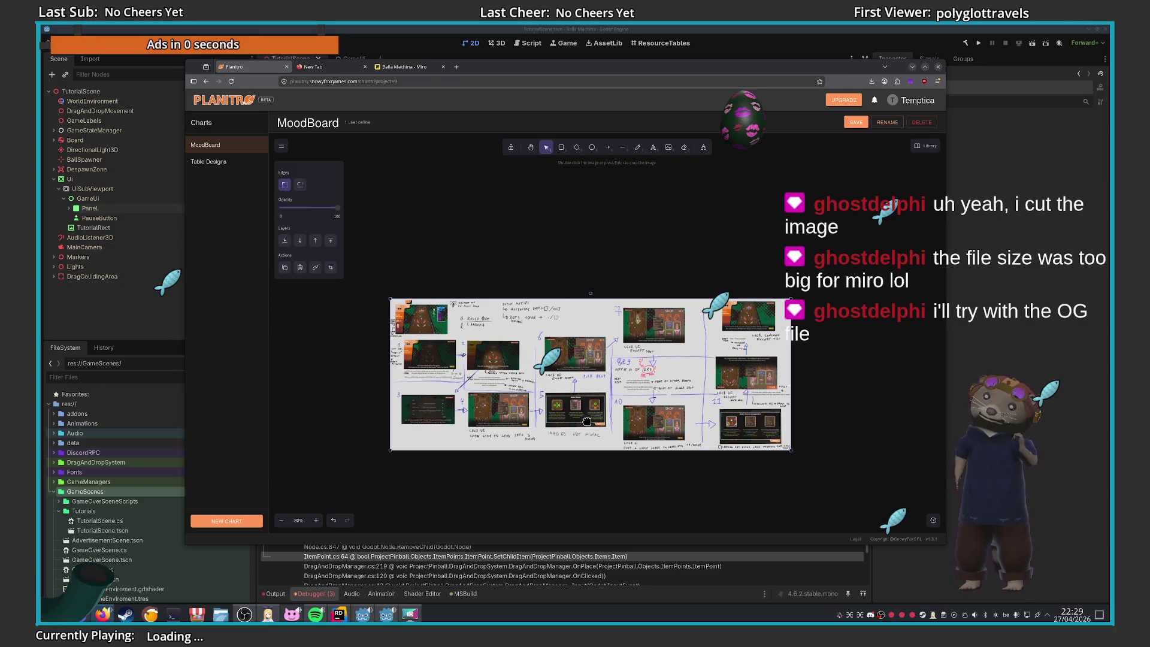
key("Delete")
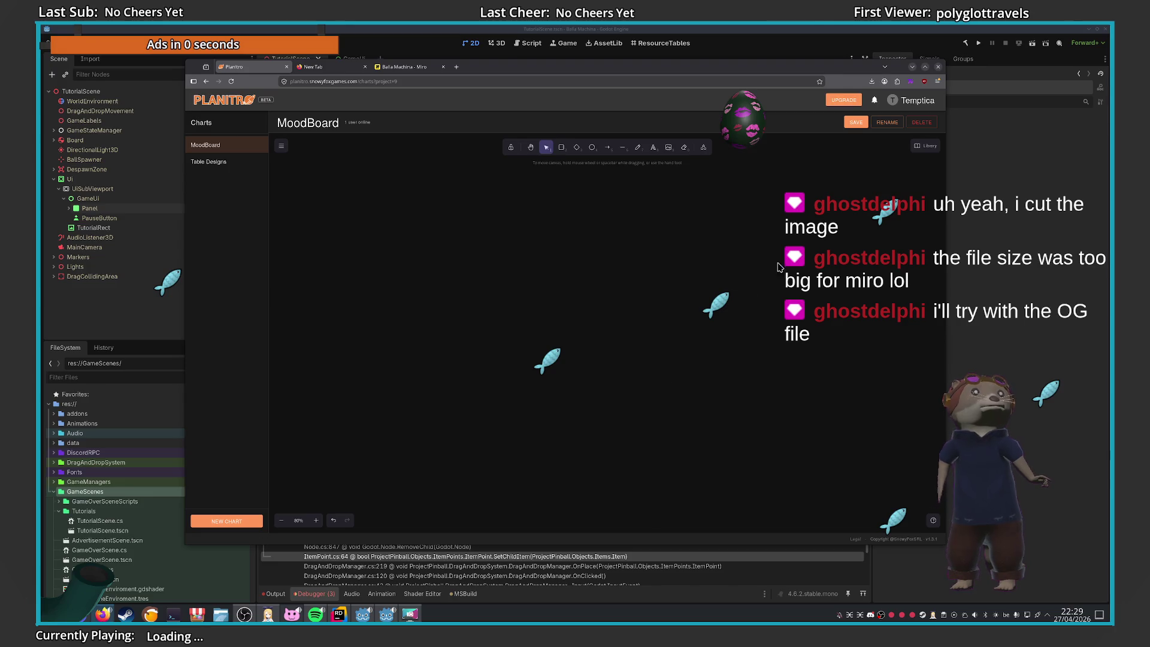
Save the empty MoodBoard chart and close the blank New Tab
left_click(856, 121)
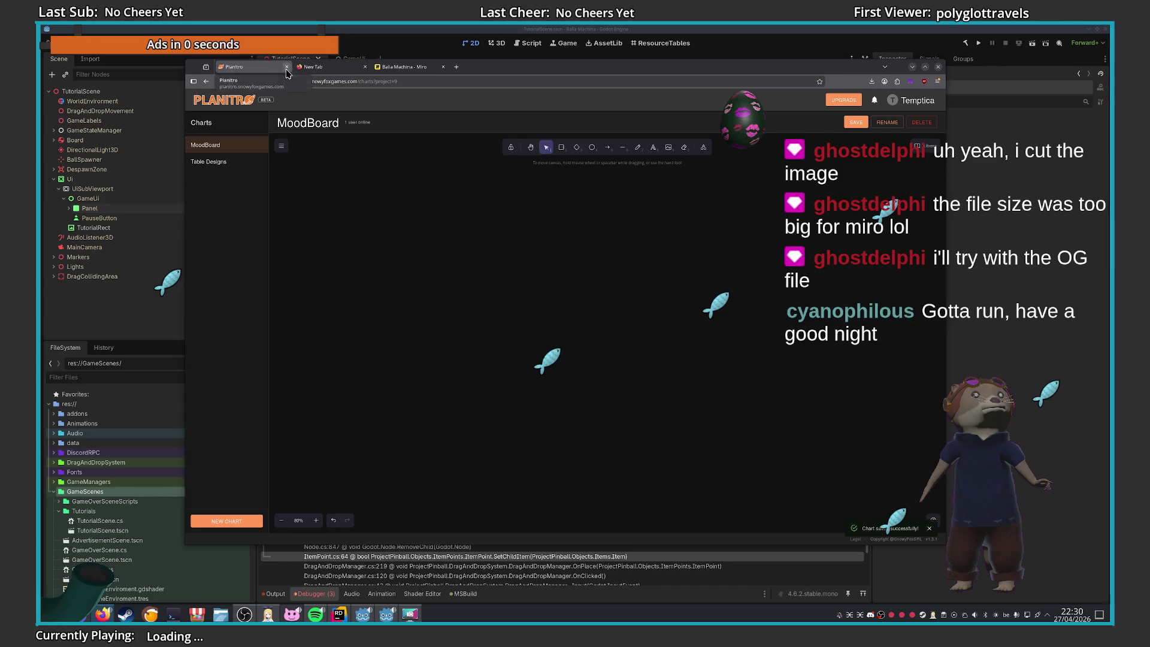
left_click(327, 66)
left_click(364, 66)
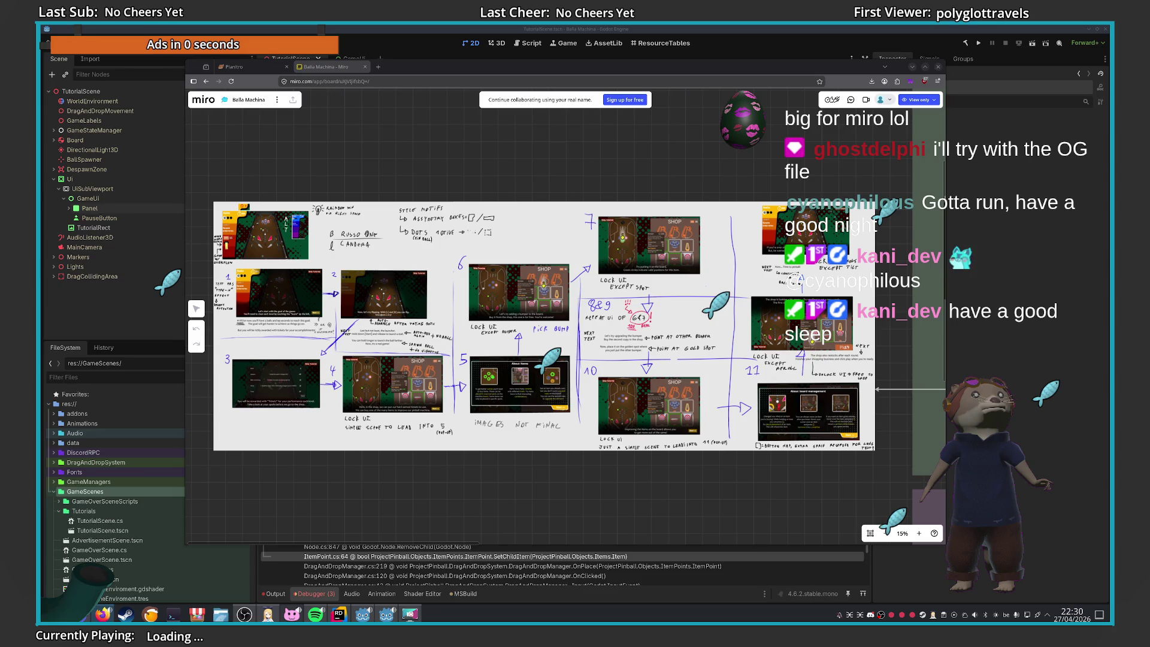
Pan the Miro board over the todo lists and Brainstorm boards, then return to Planitro
scroll(504, 519, "down", 5)
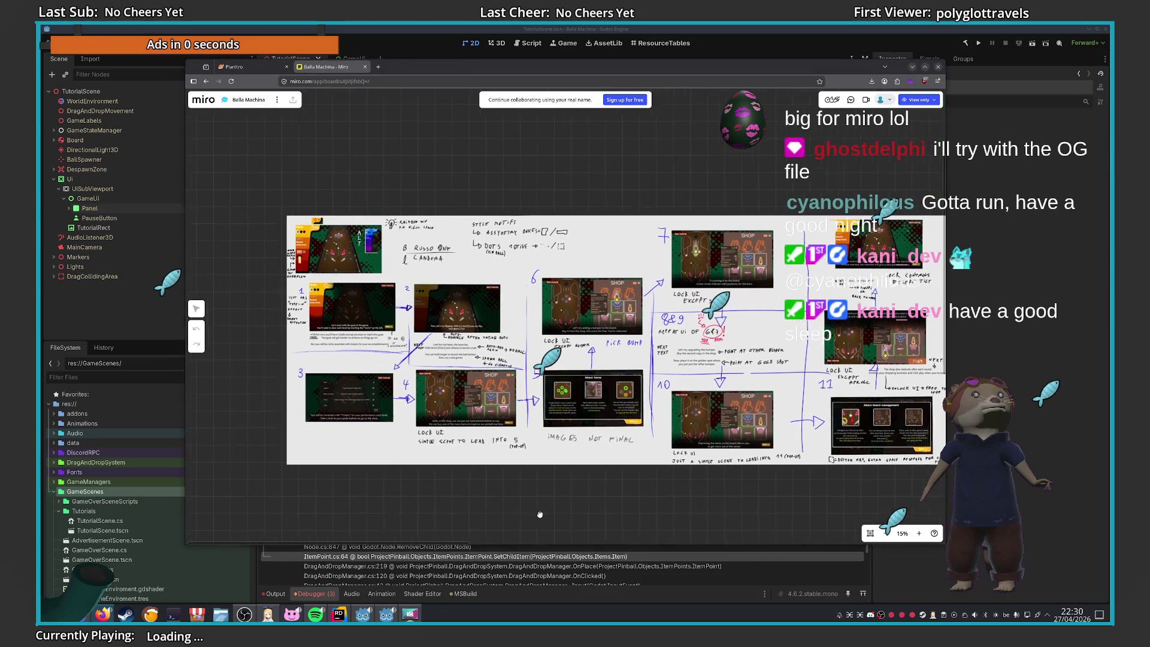
left_click_drag(600, 494, 336, 419)
left_click_drag(779, 389, 634, 301)
scroll(633, 301, "up", 10)
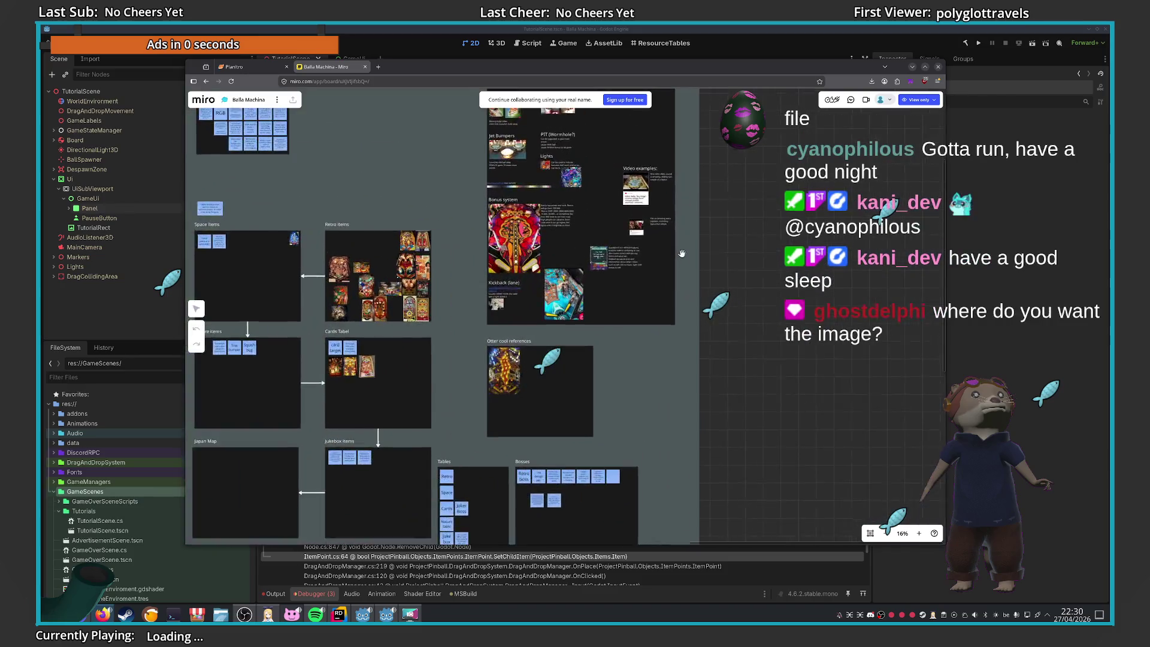
scroll(523, 294, "down", 3)
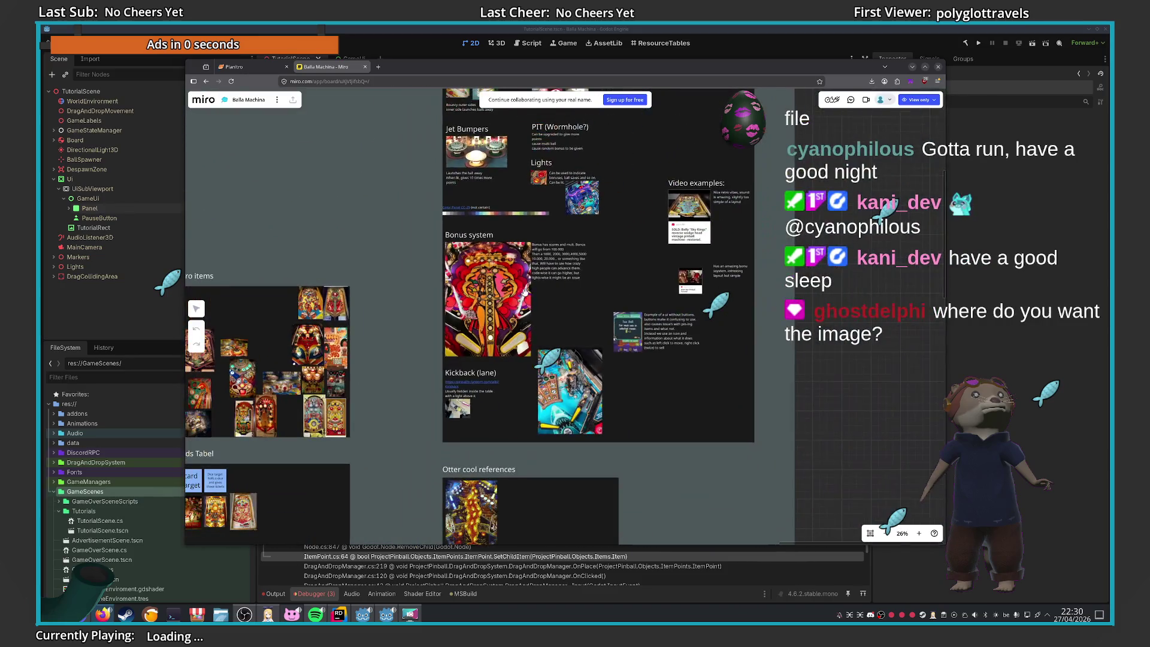
left_click(246, 66)
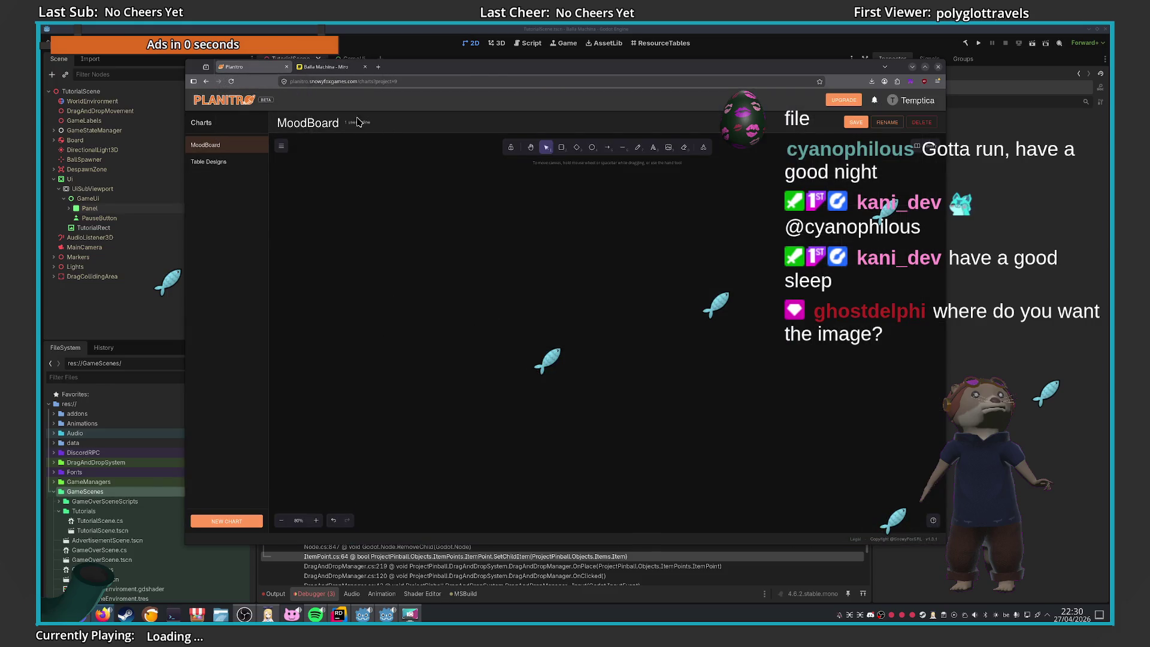
Reload Planitro, reopen MoodBoard, pick the image tool with key 9, and open the main menu
scroll(592, 286, "down", 5)
left_click(242, 97)
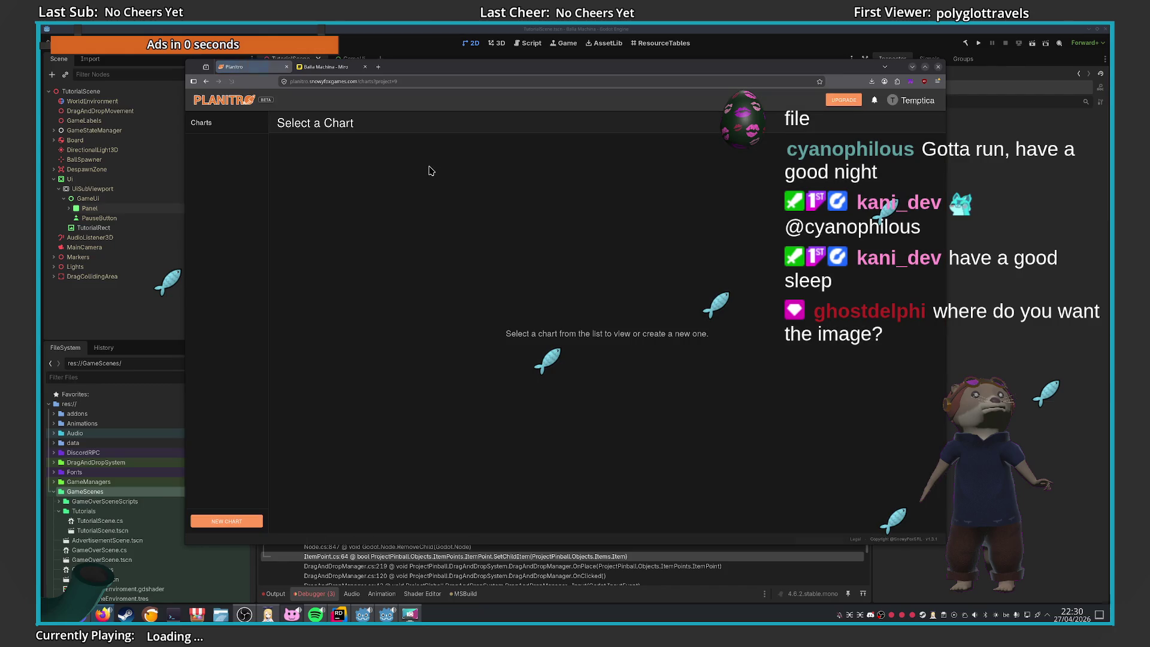
left_click(216, 146)
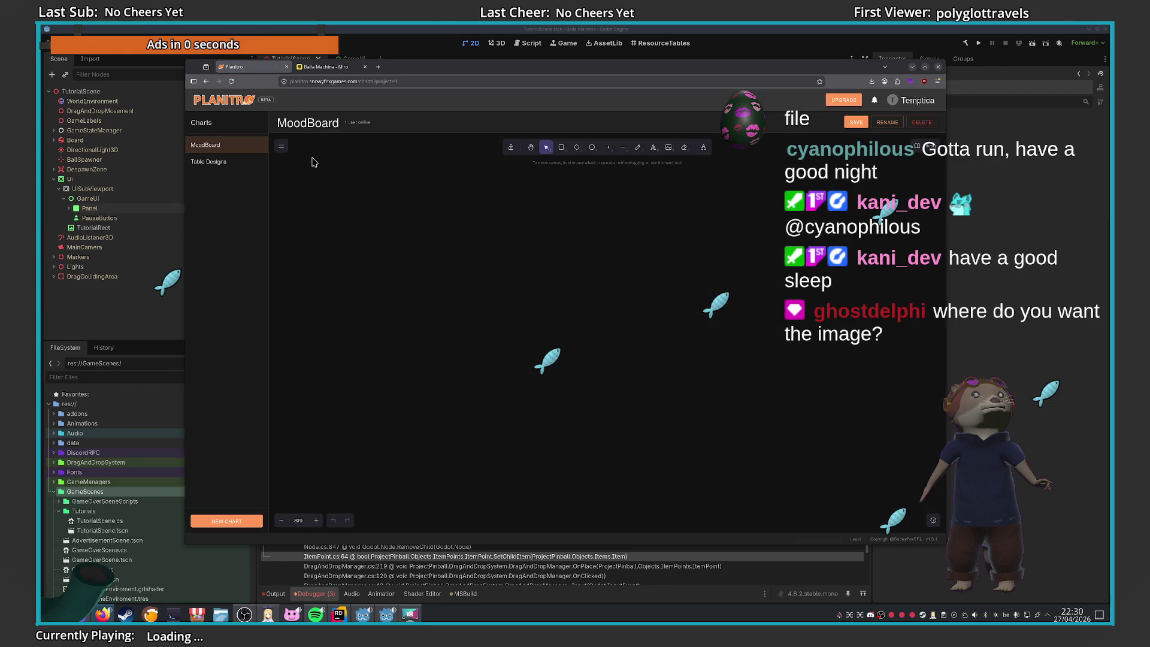
left_click_drag(371, 122, 348, 120)
left_click(569, 374)
key("9")
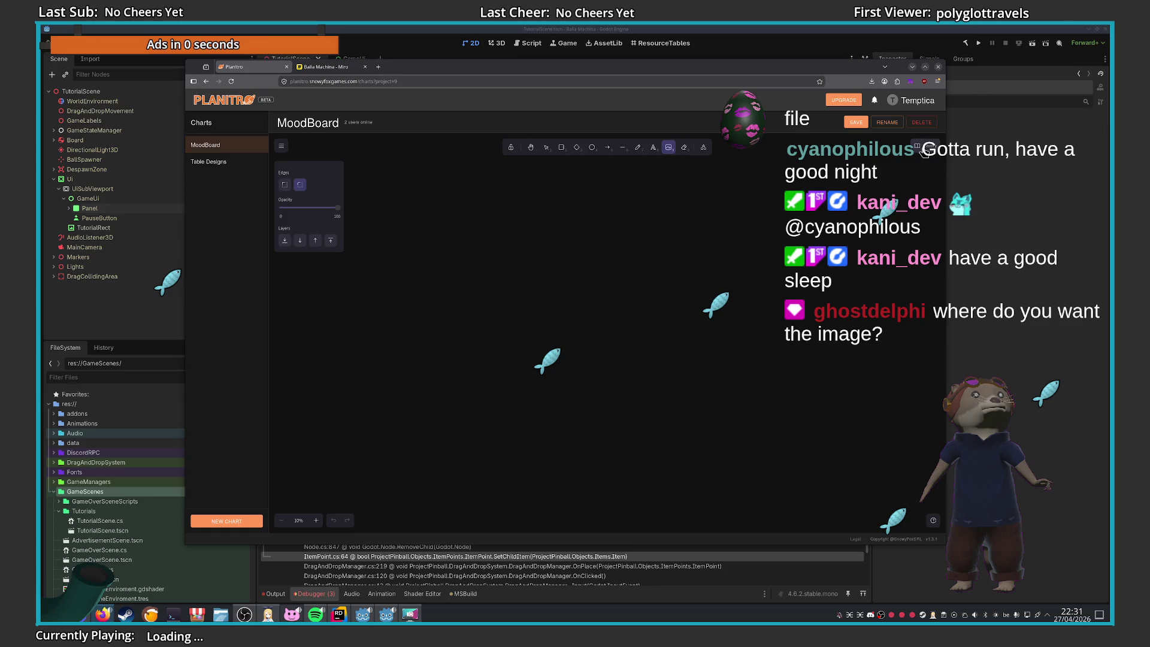
left_click(280, 146)
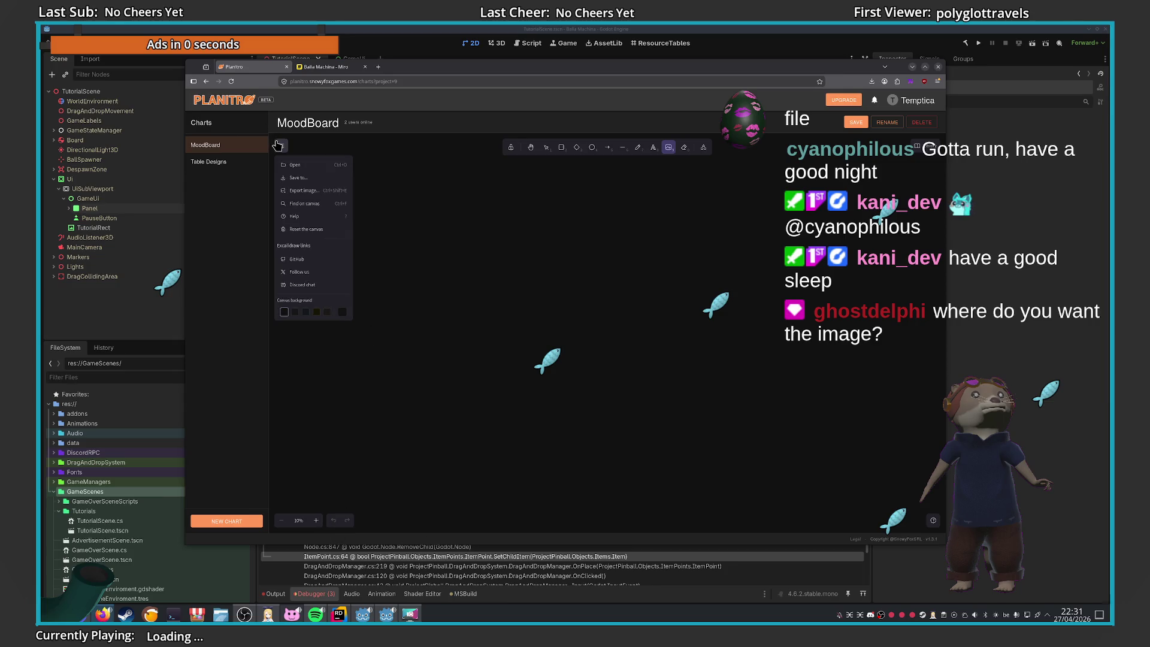
Dismiss the main menu, flip the side panel between Search and Libraries, then close it
left_click(305, 204)
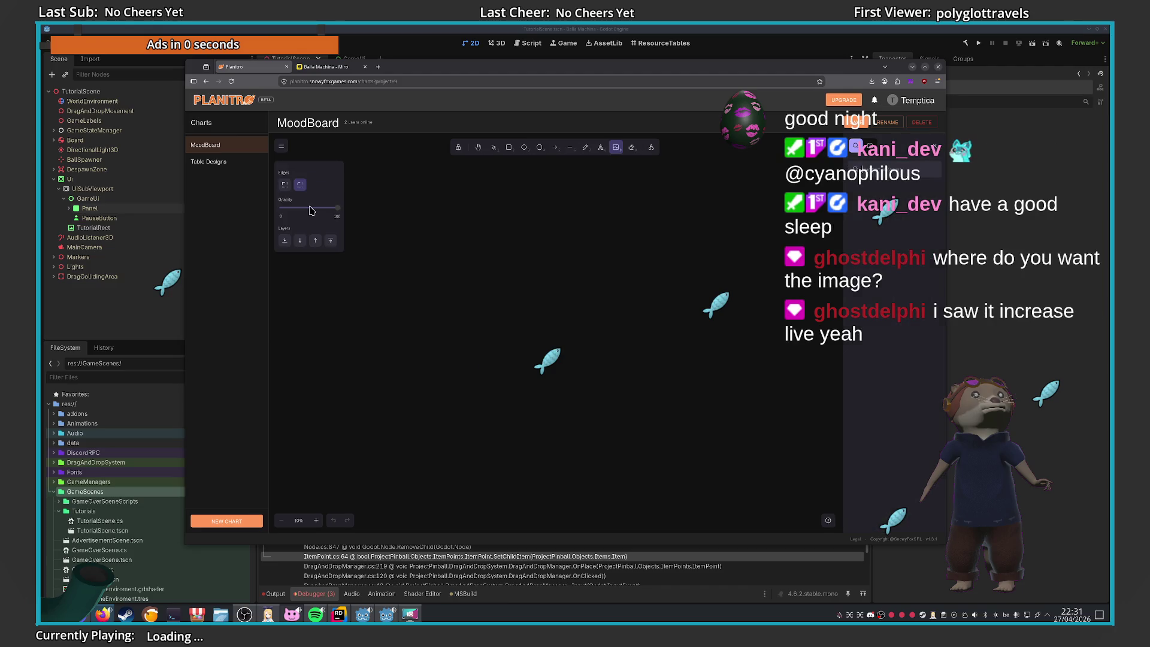
left_click(871, 146)
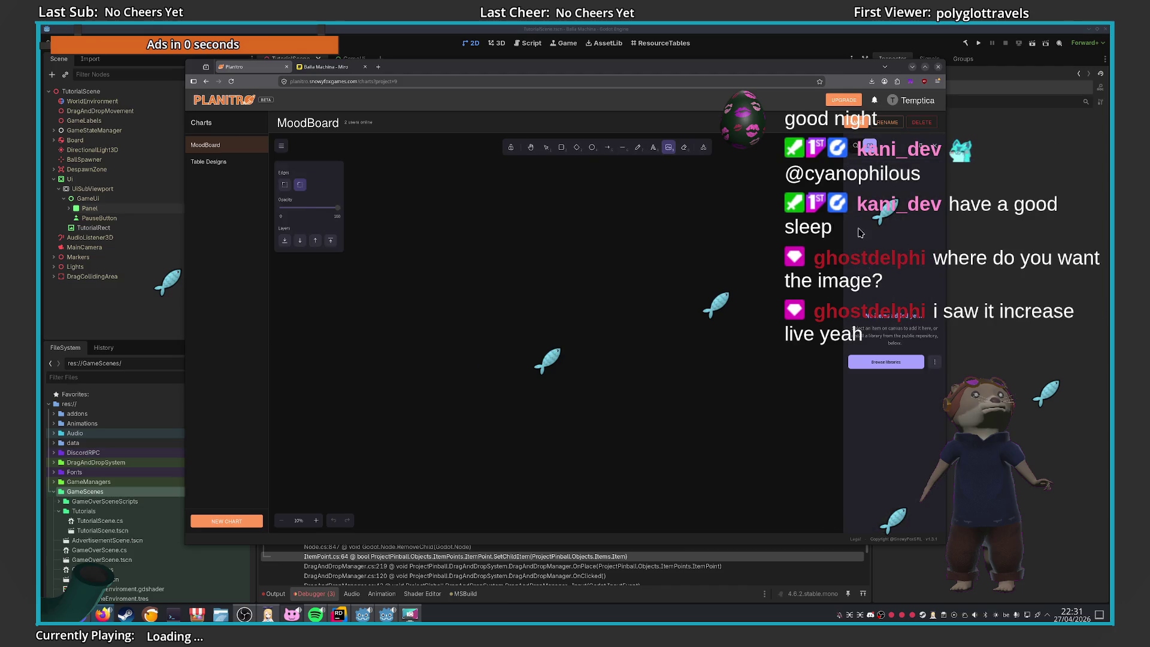
left_click(856, 146)
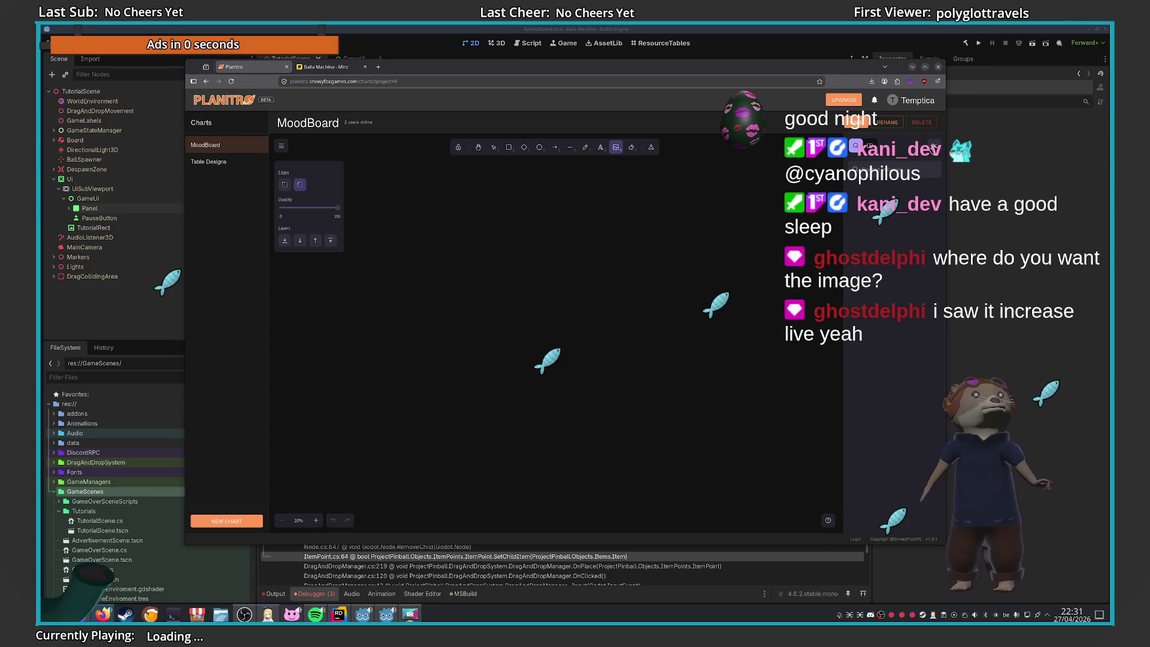
left_click(870, 146)
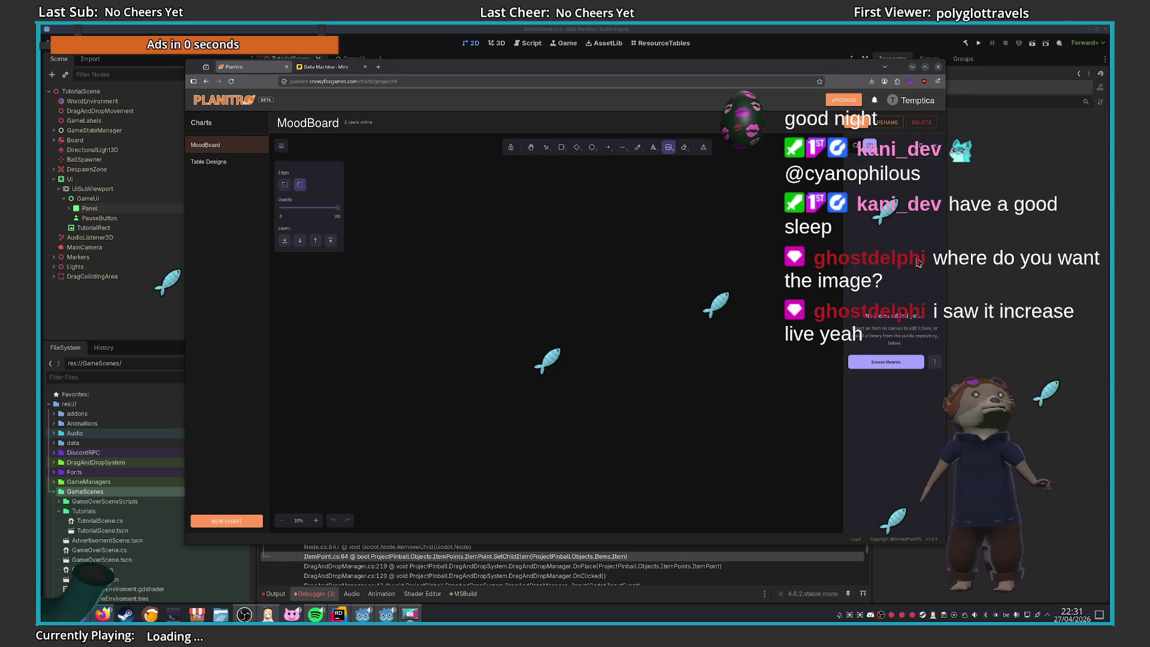
left_click(857, 146)
left_click(871, 148)
left_click(856, 148)
left_click(855, 150)
left_click(859, 154)
left_click(859, 154)
left_click(859, 155)
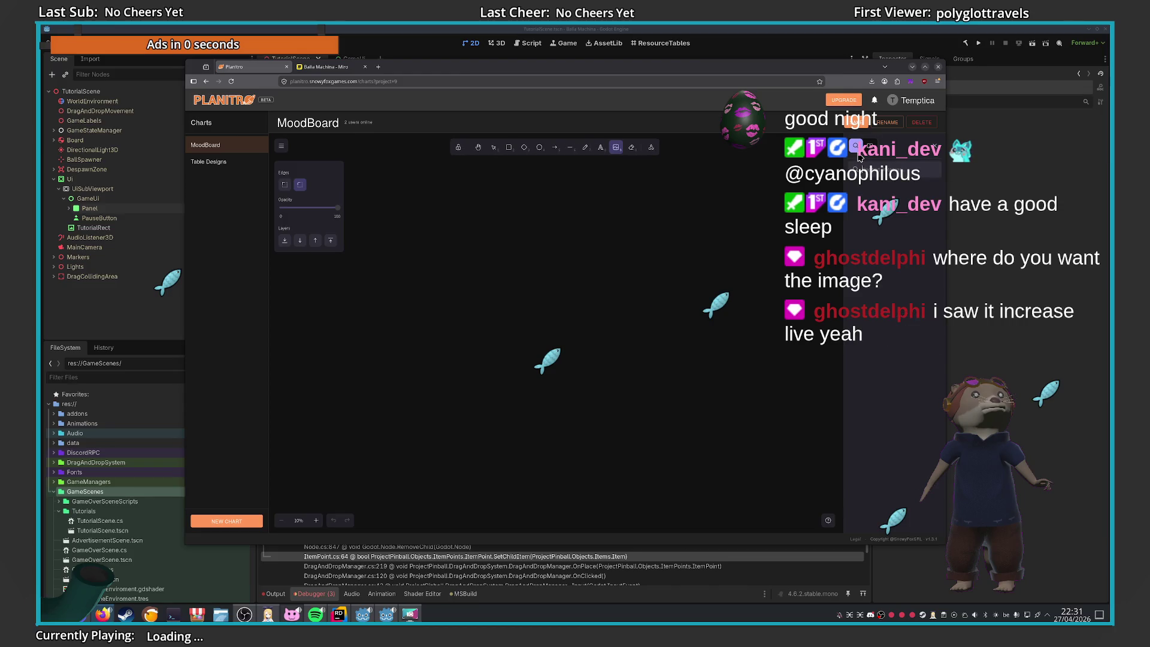
left_click(859, 157)
left_click(859, 155)
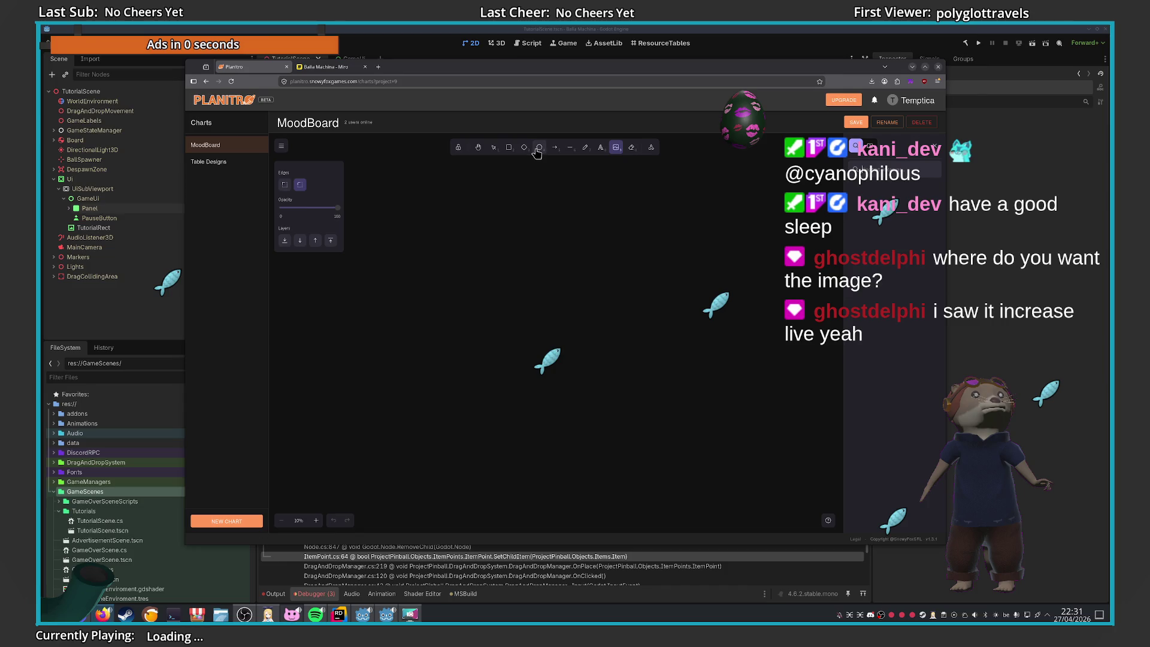
left_click(933, 146)
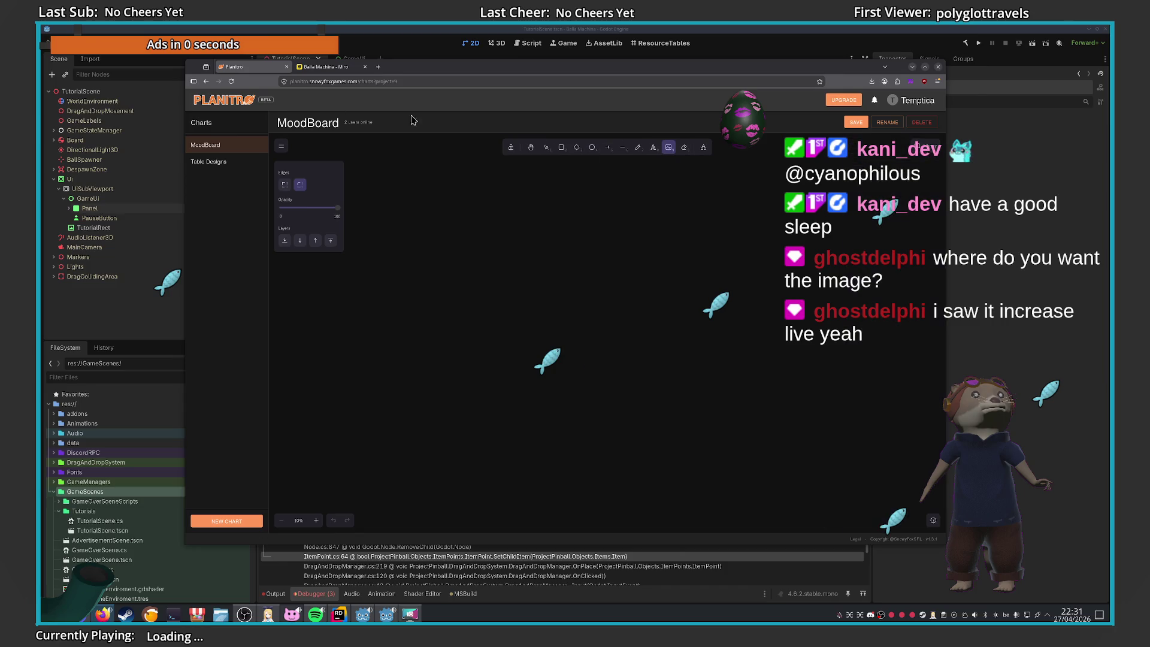
Reload Planitro, reopen the MoodBoard chart, and zoom the canvas out below 70%
left_click(231, 81)
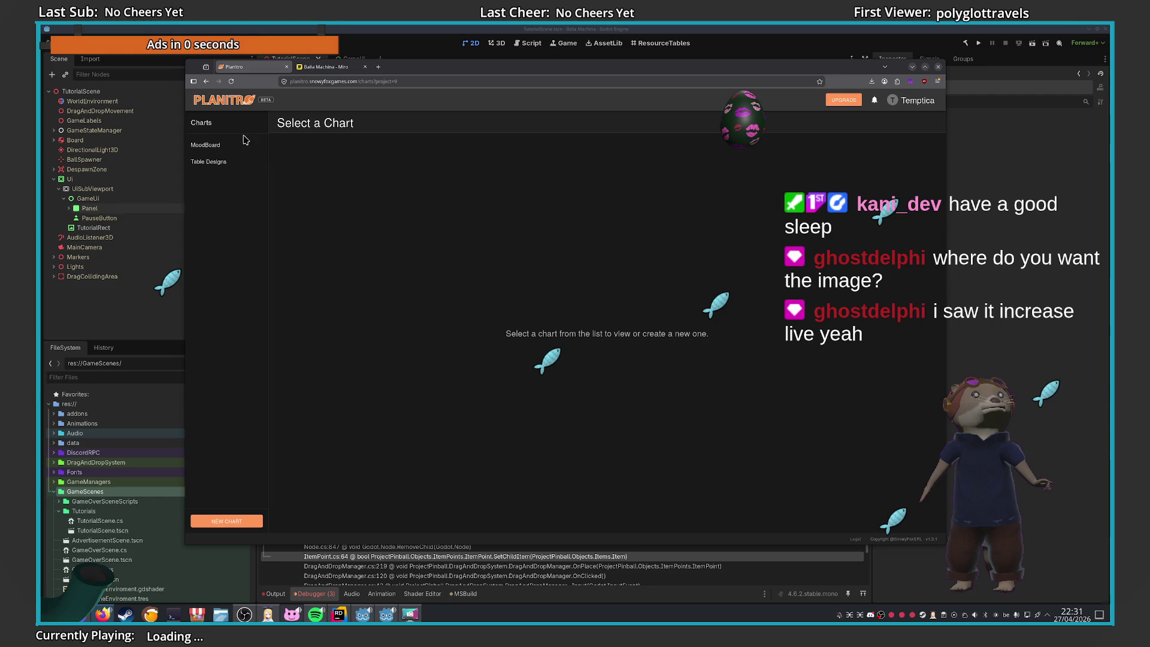
left_click(242, 143)
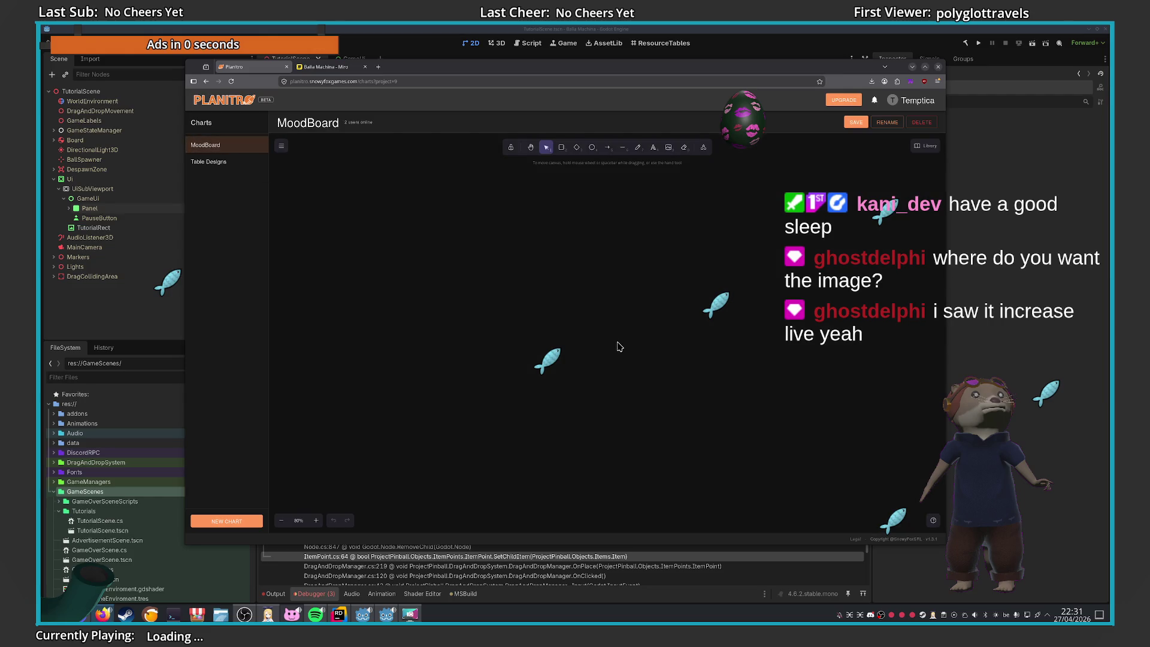
left_click(282, 520)
double_click(286, 521)
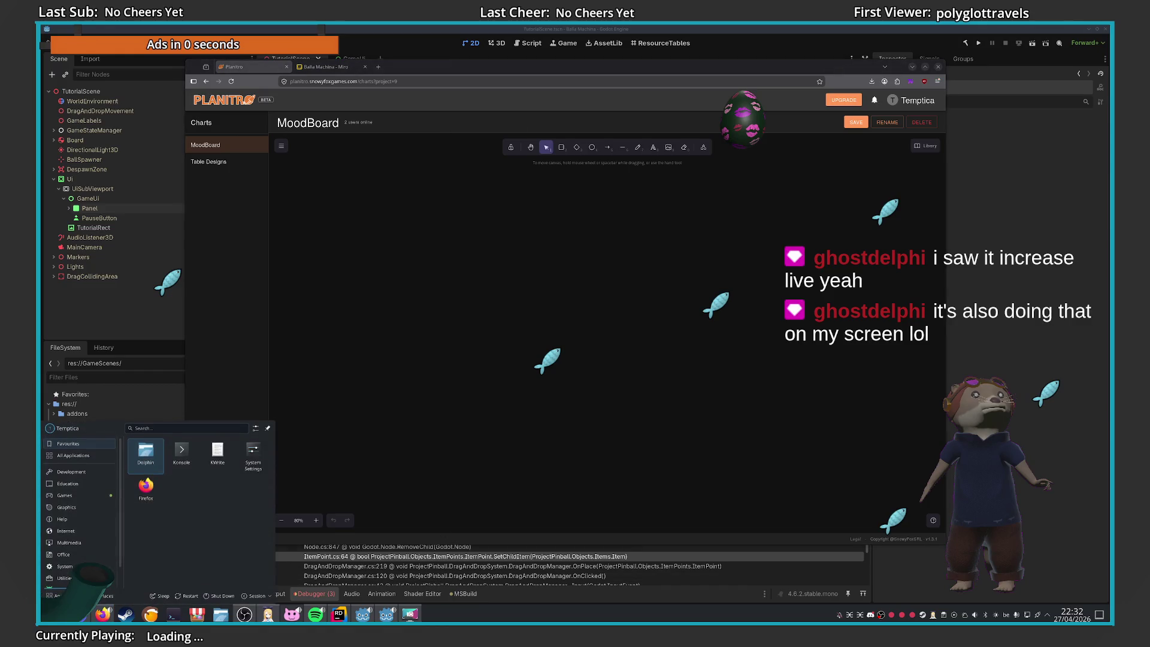
Launch the system monitor and search its processes for 'overlay'
type("system monitor")
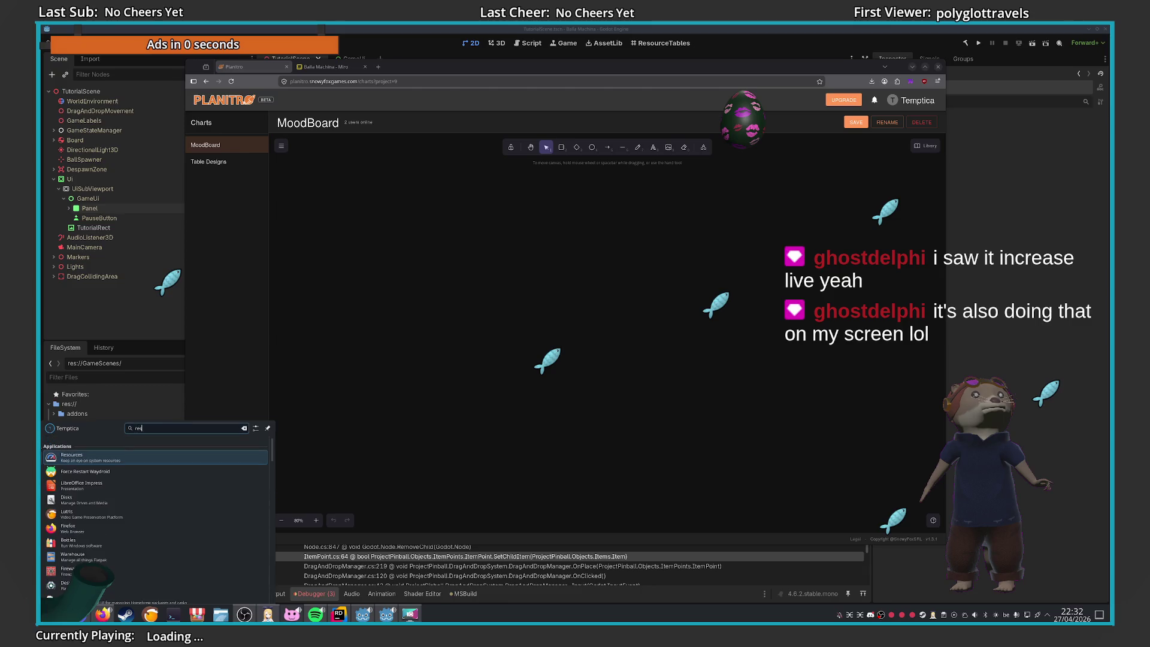
key("Return")
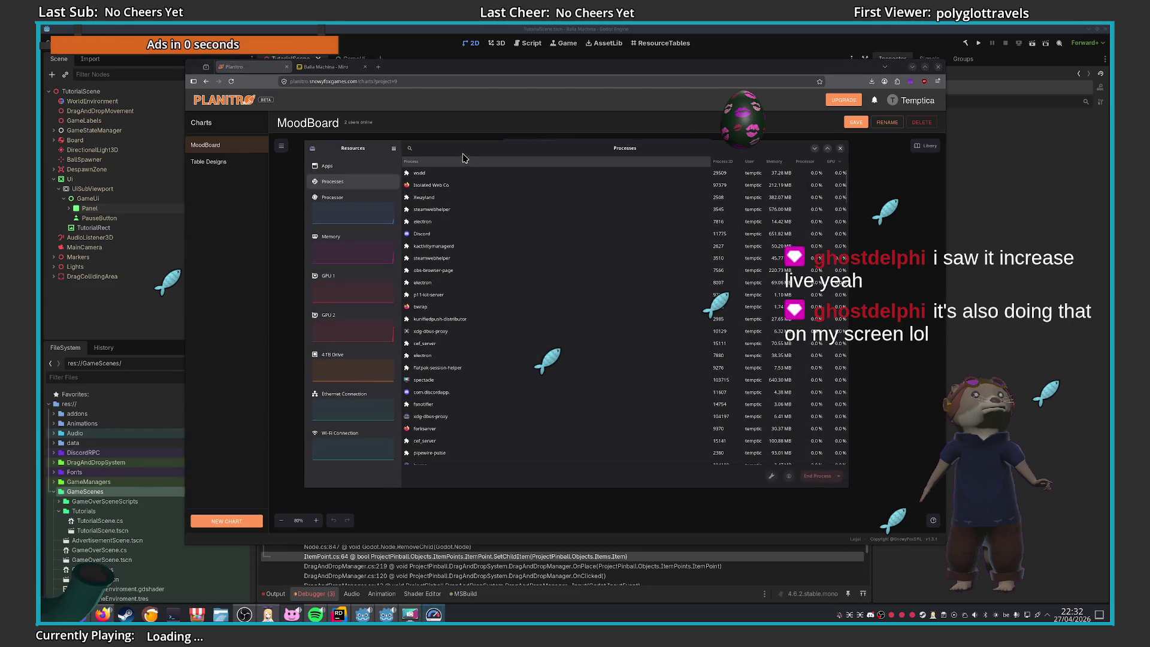
left_click(411, 149)
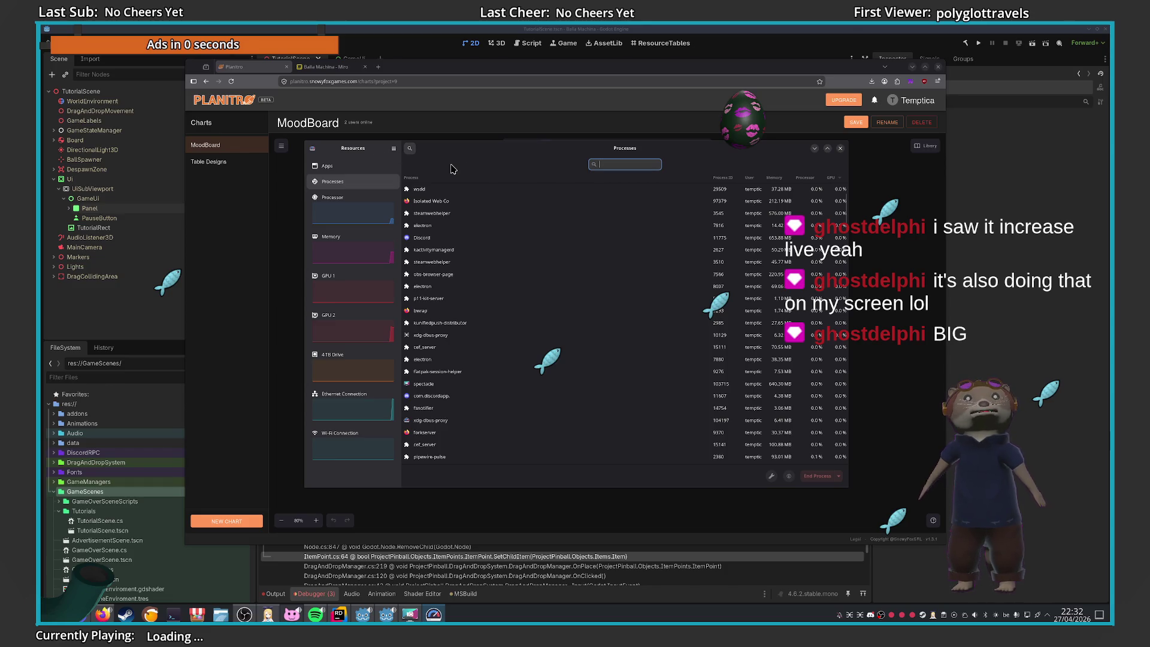
type("ov")
type("ver")
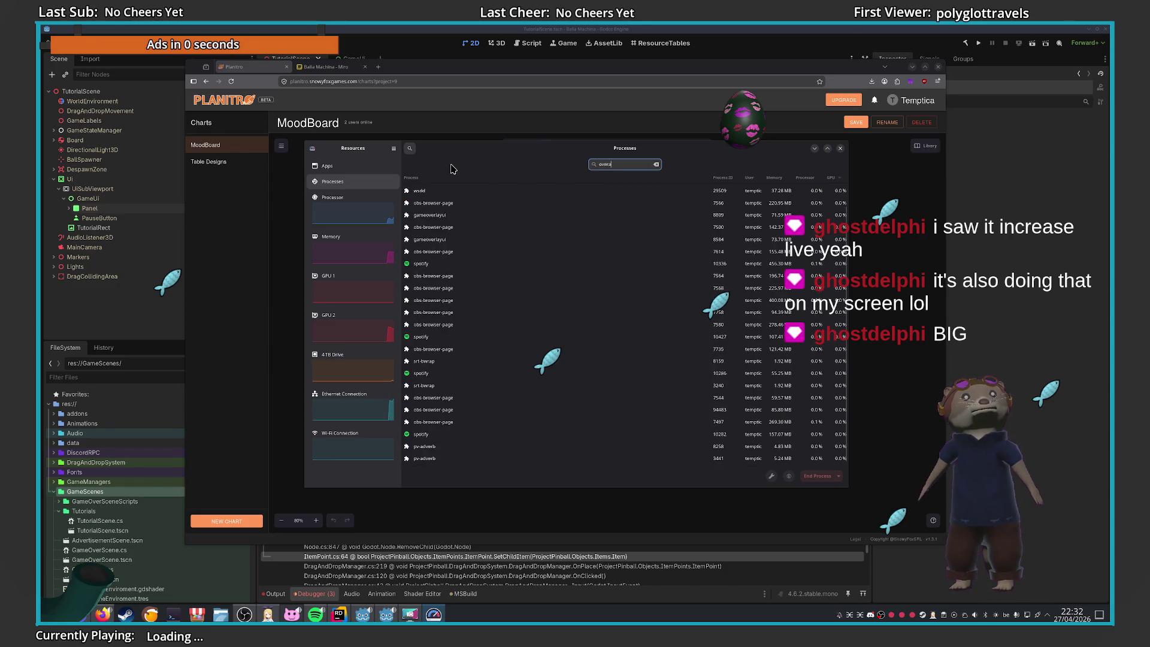
type("lay")
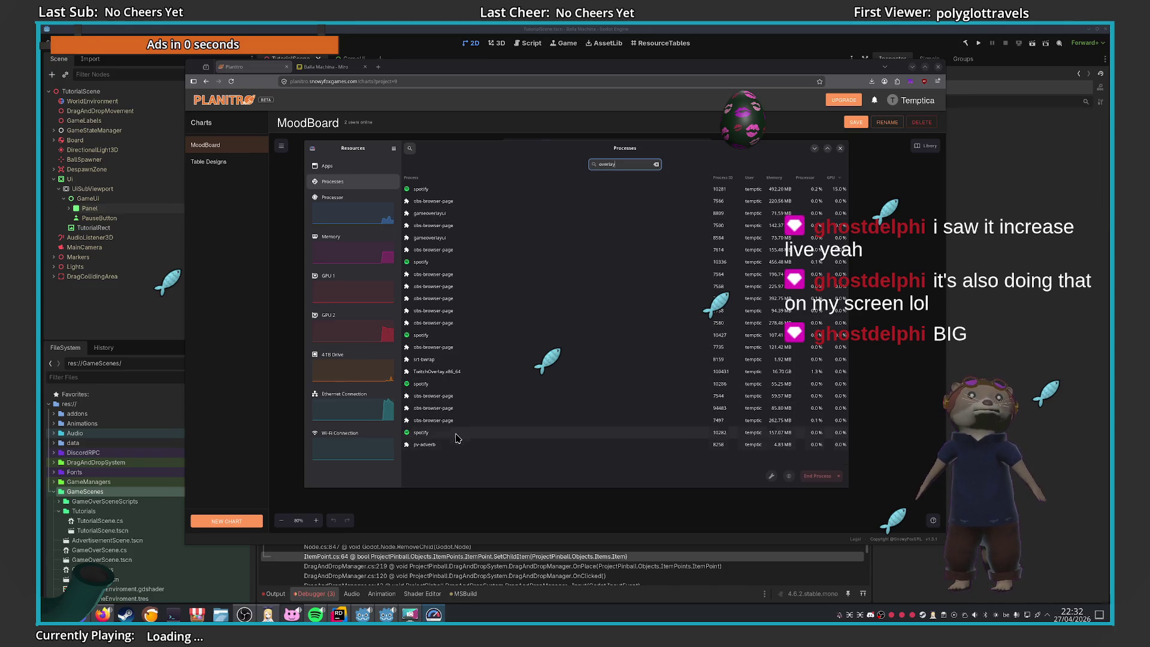
End the TwitchOverlay.x86_64 process, confirm, and close the system monitor
left_click(495, 372)
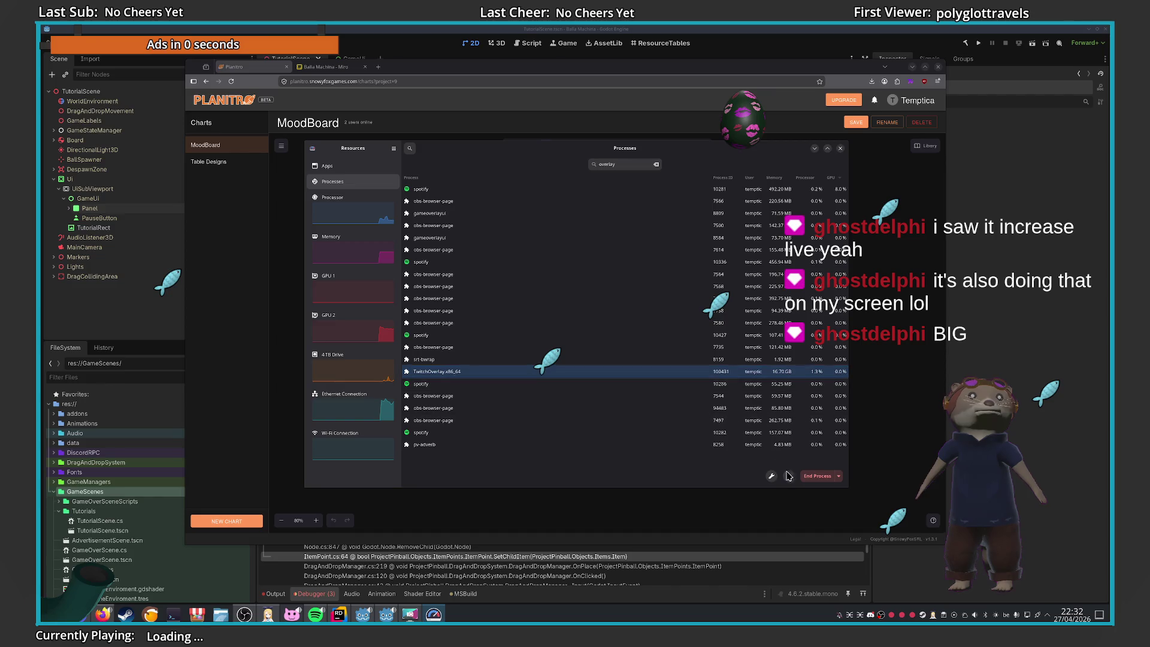
left_click(818, 476)
left_click(553, 328)
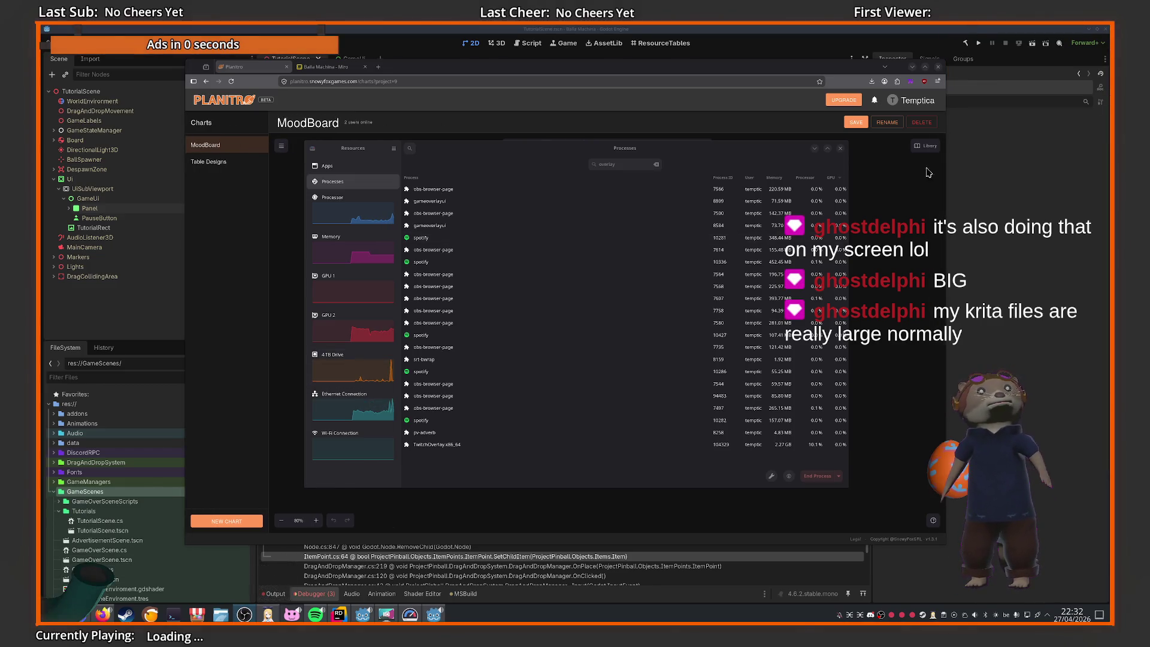
left_click(840, 150)
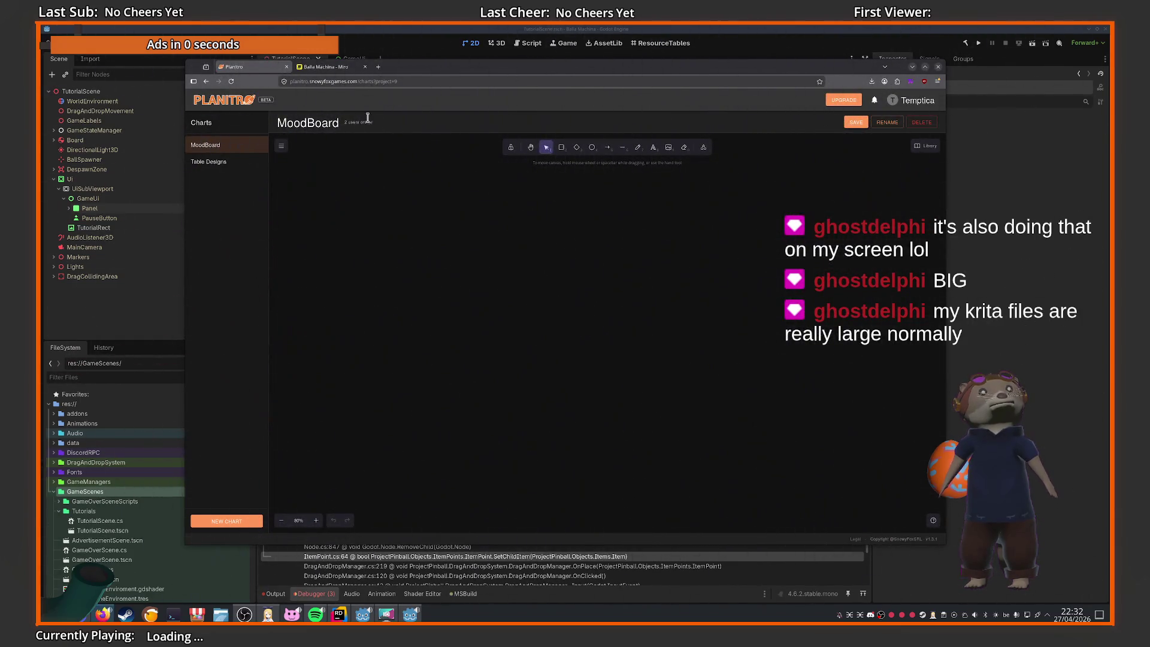
Reload Planitro's MoodBoard chart, then bring the Godot editor forward and pan the 2D view slightly
left_click(317, 66)
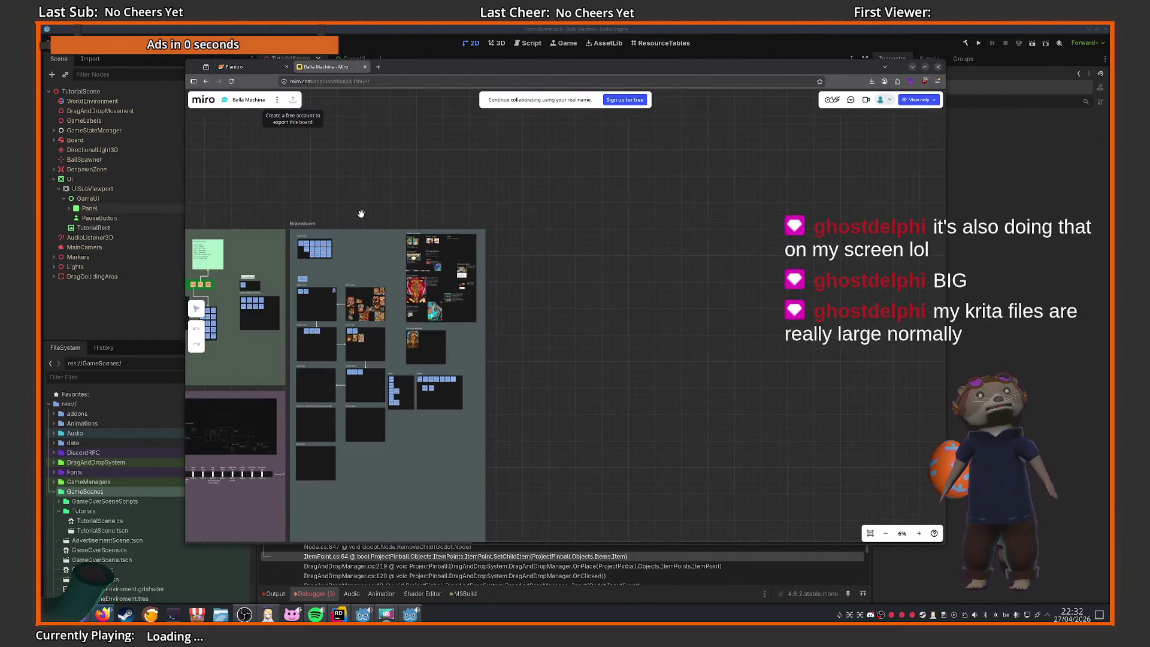
left_click(237, 67)
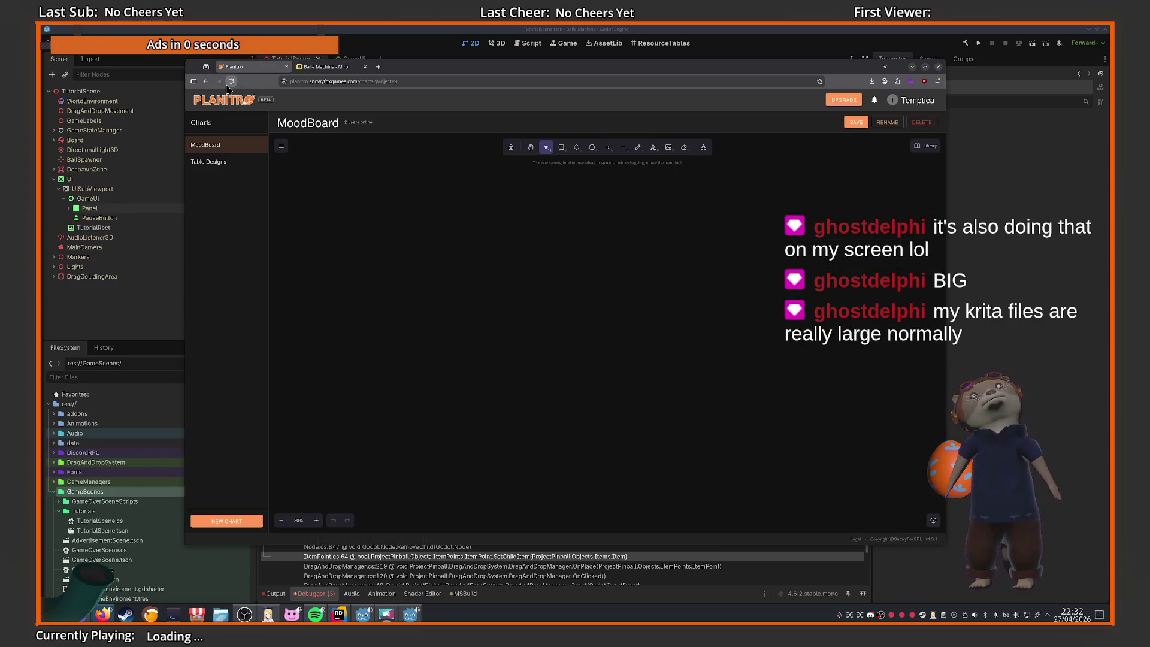
left_click(231, 82)
left_click(209, 149)
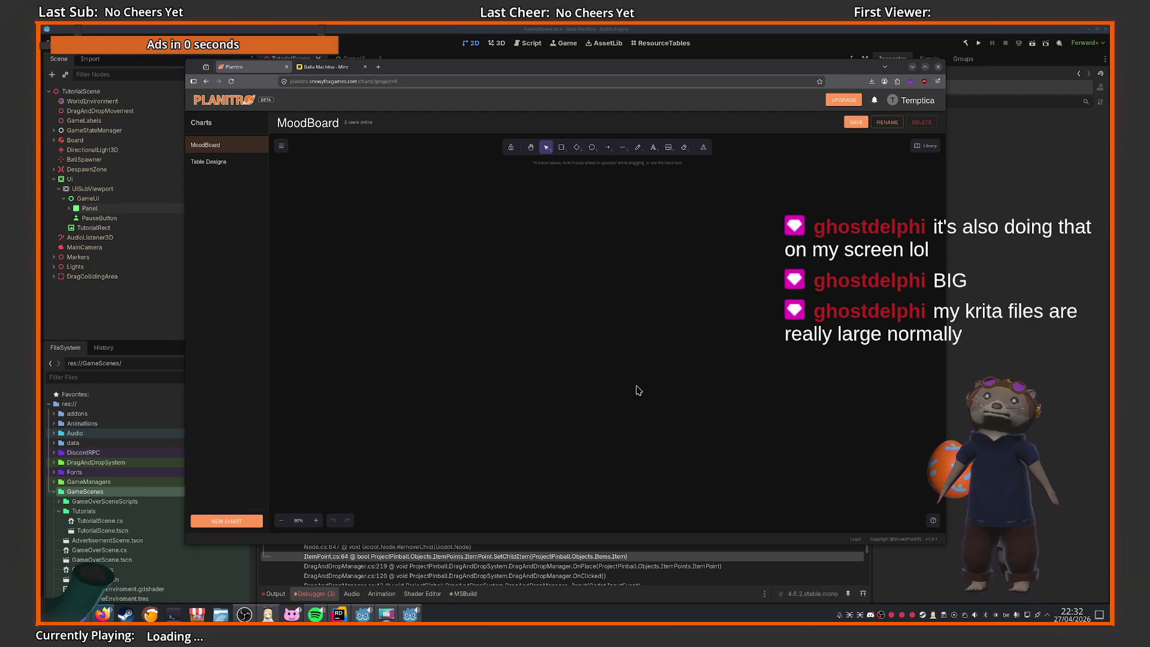
left_click(903, 563)
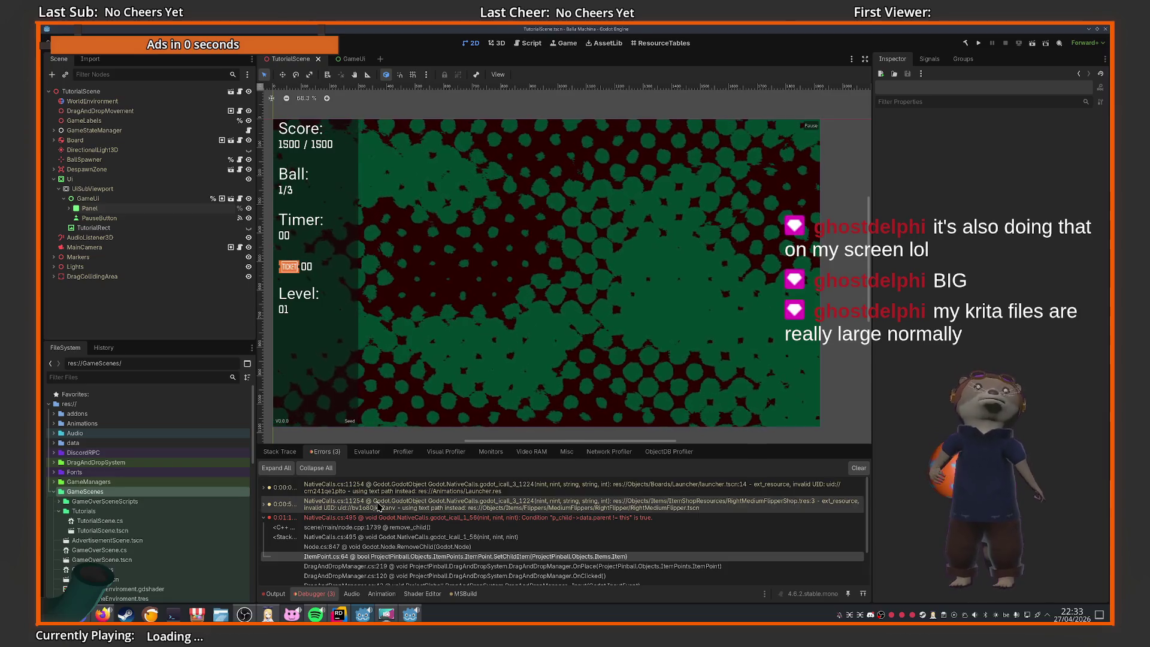
left_click_drag(393, 277, 420, 271)
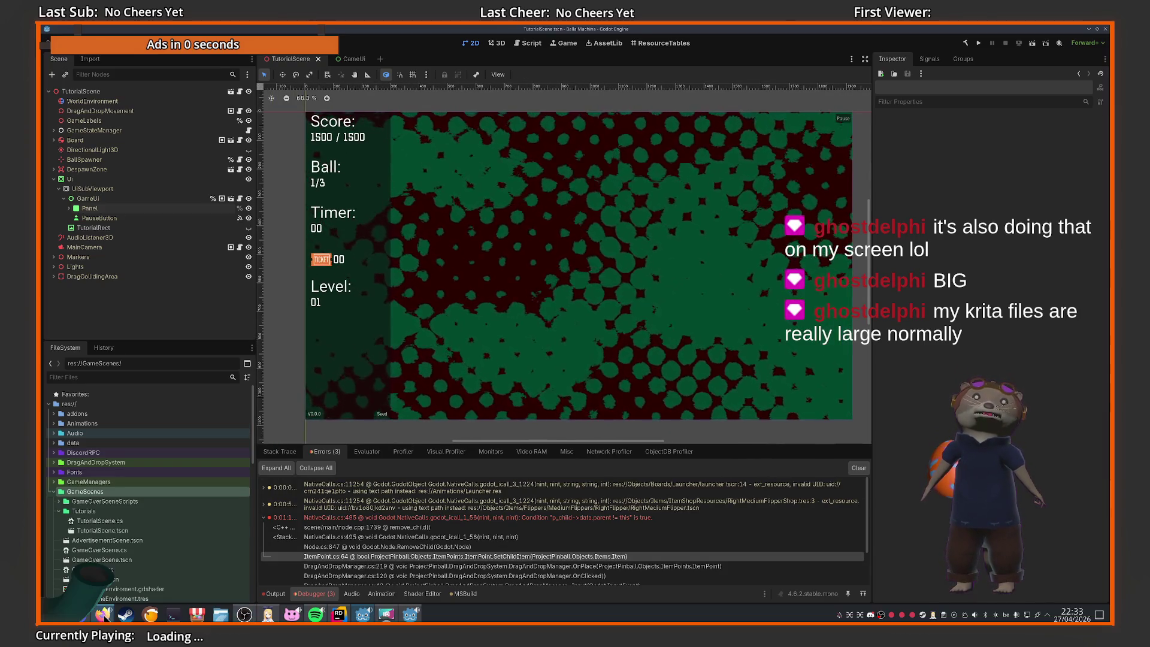
Bring the browser back to the Balla Machina Miro board and zoom around the tutorial frames
left_click(103, 614)
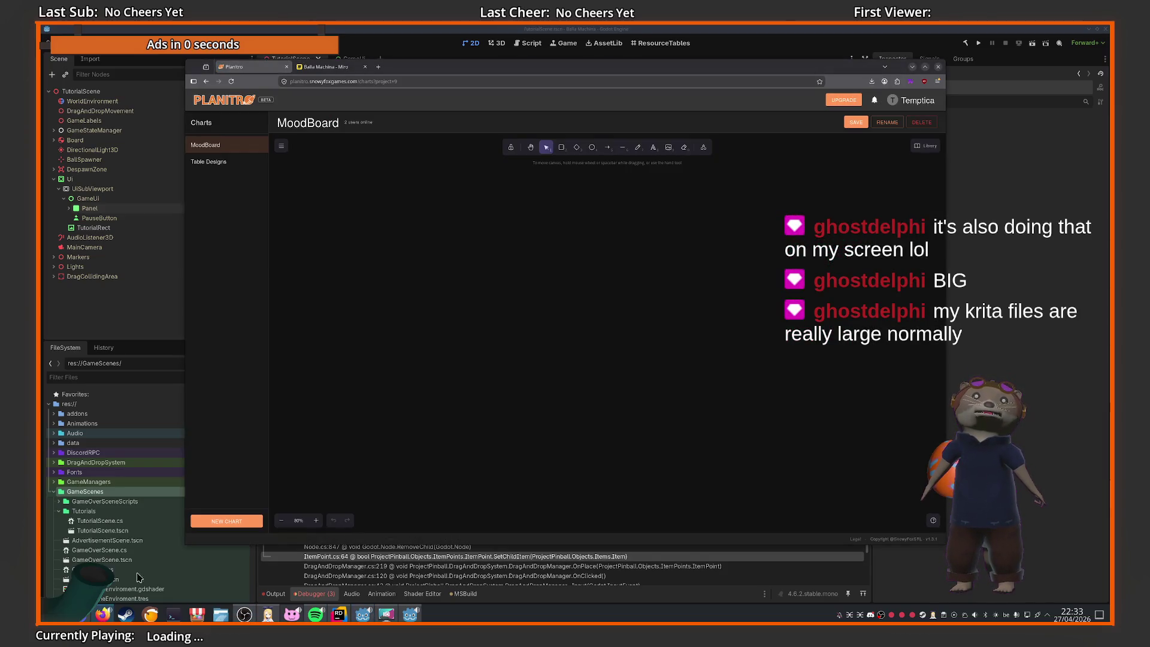
left_click(322, 72)
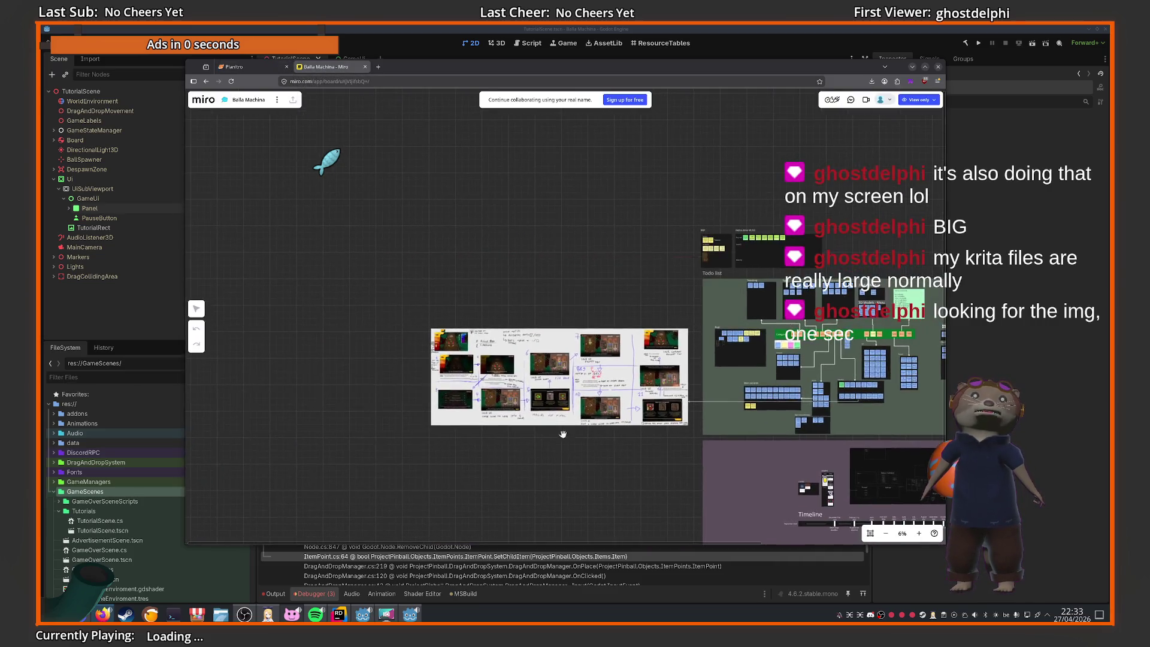
scroll(464, 304, "up", 5)
scroll(465, 304, "up", 8)
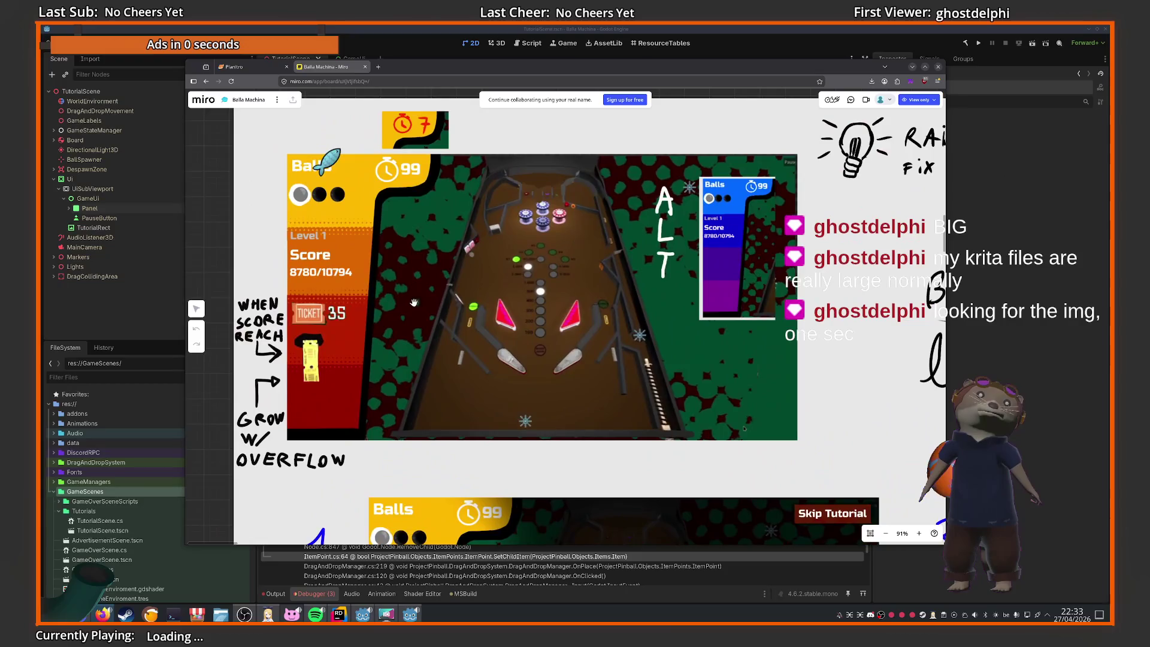
scroll(342, 349, "down", 4)
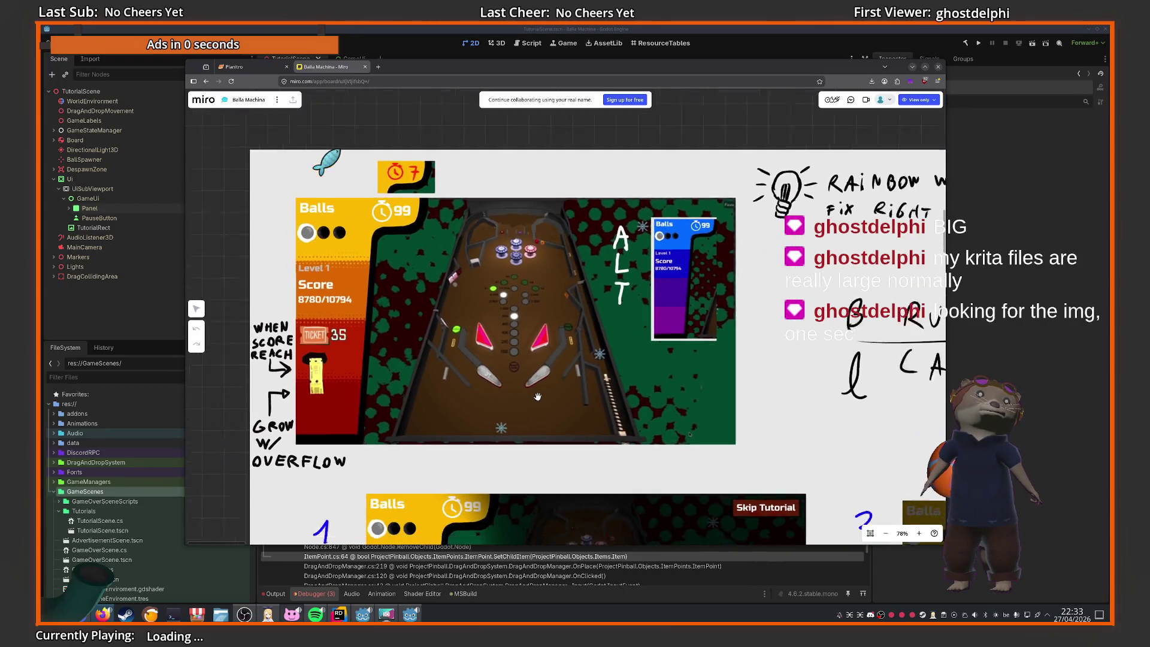
scroll(580, 315, "down", 4)
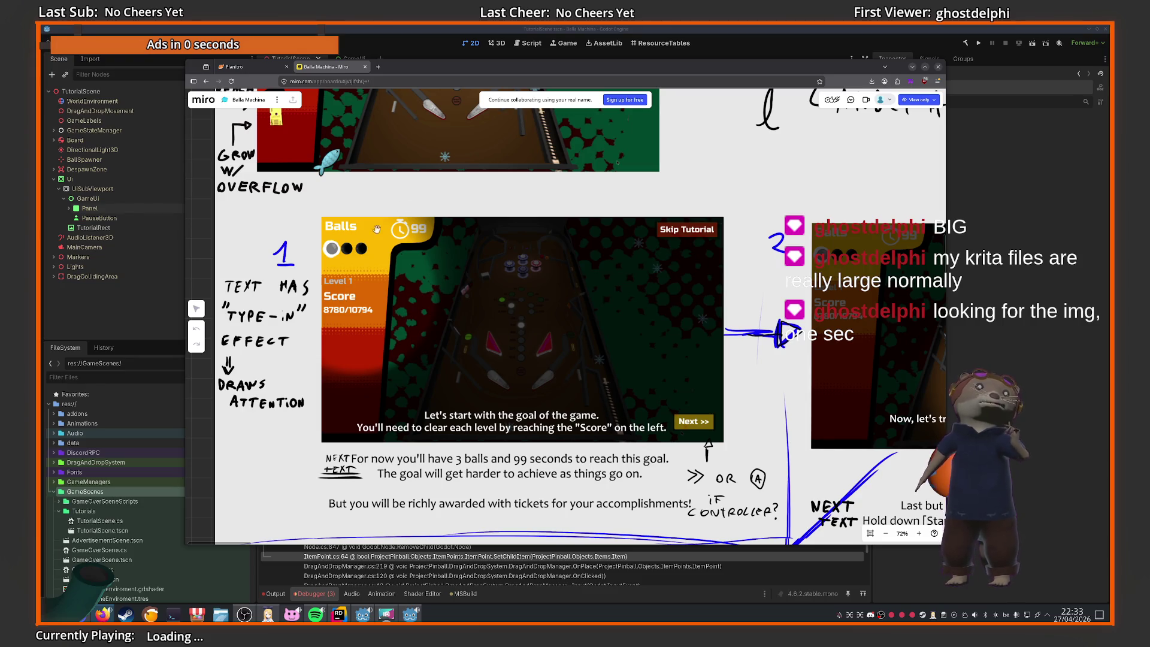
scroll(711, 422, "down", 5)
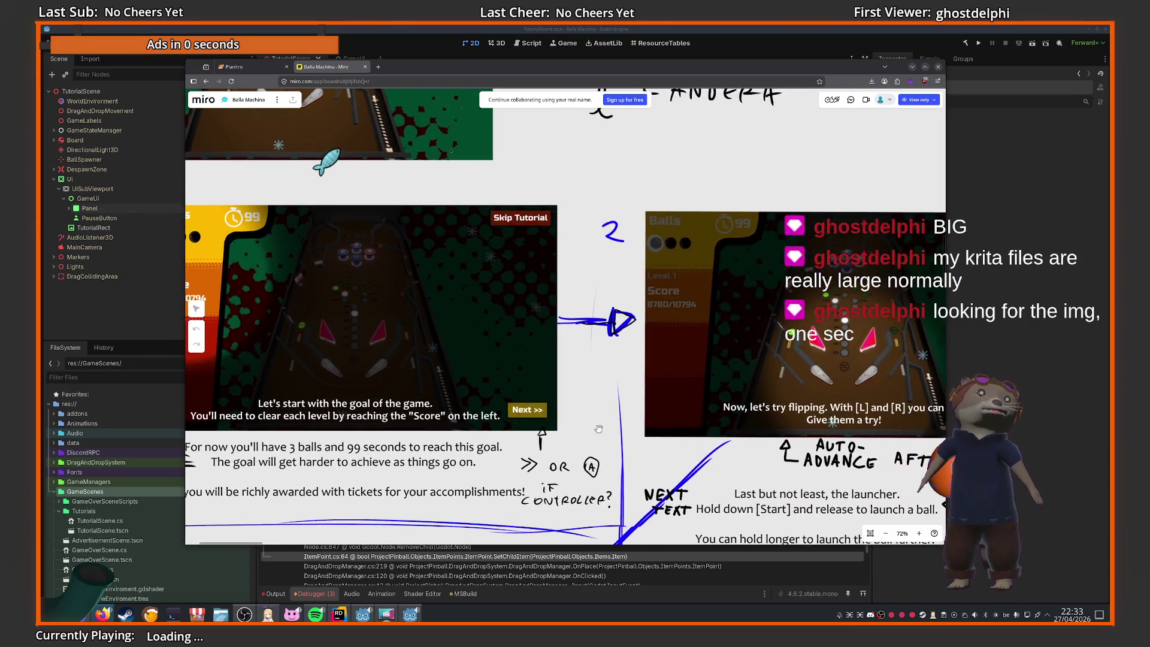
scroll(658, 409, "down", 3)
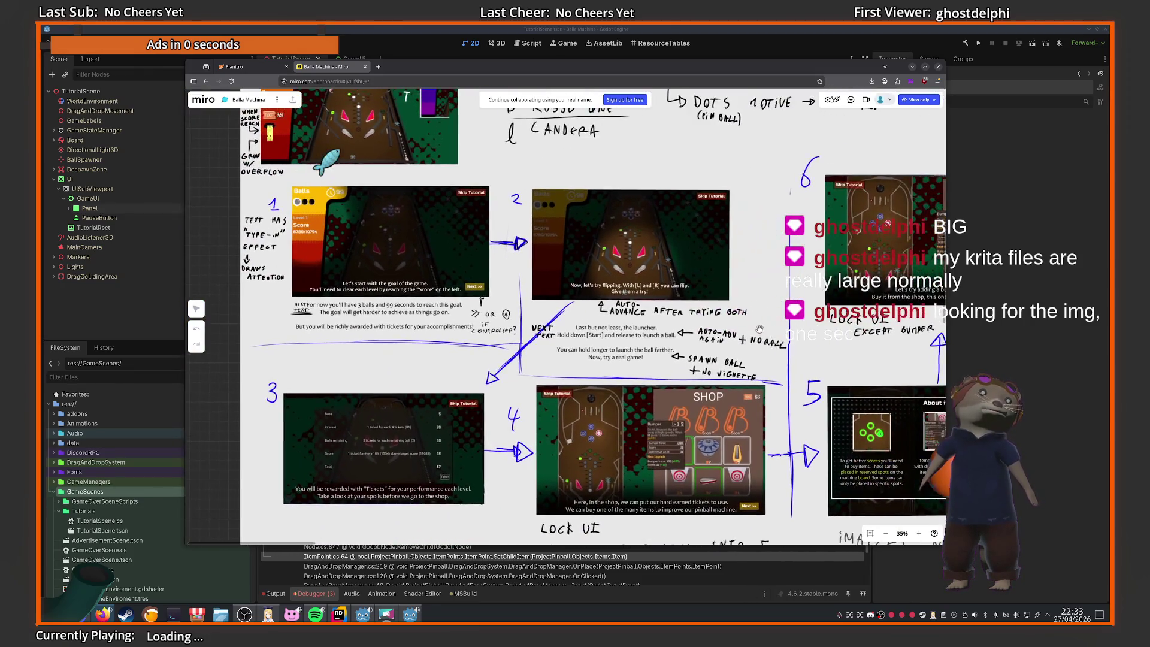
Back in Godot, inspect the TutorialRect node's properties and select the TutorialScene file
left_click(138, 299)
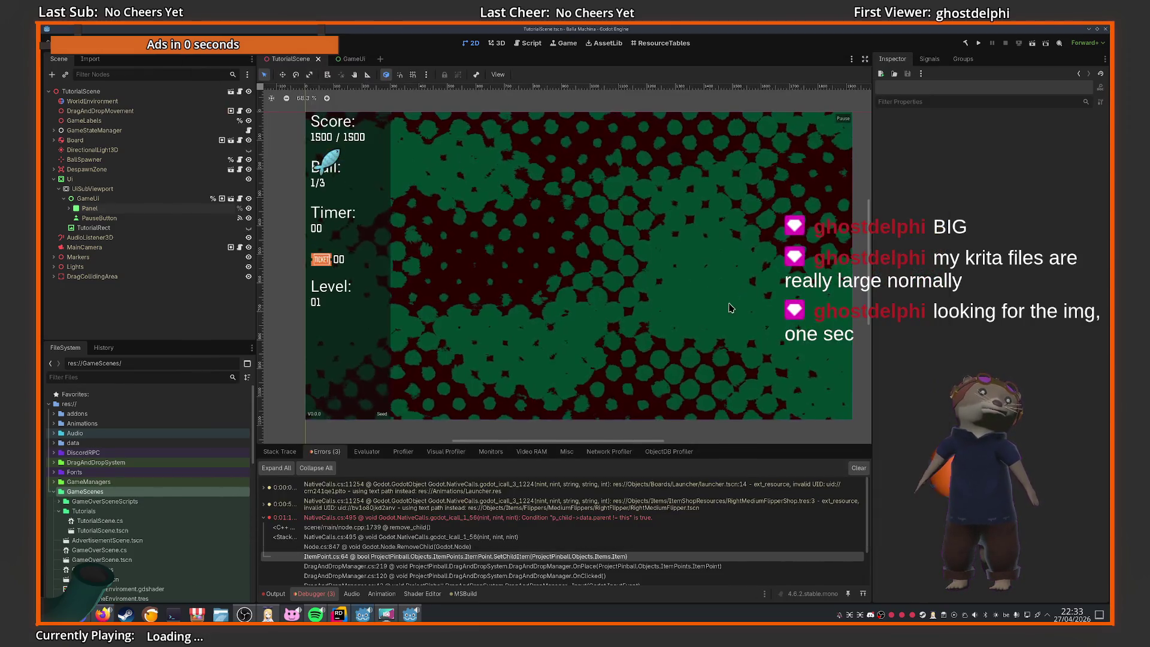
left_click(131, 229)
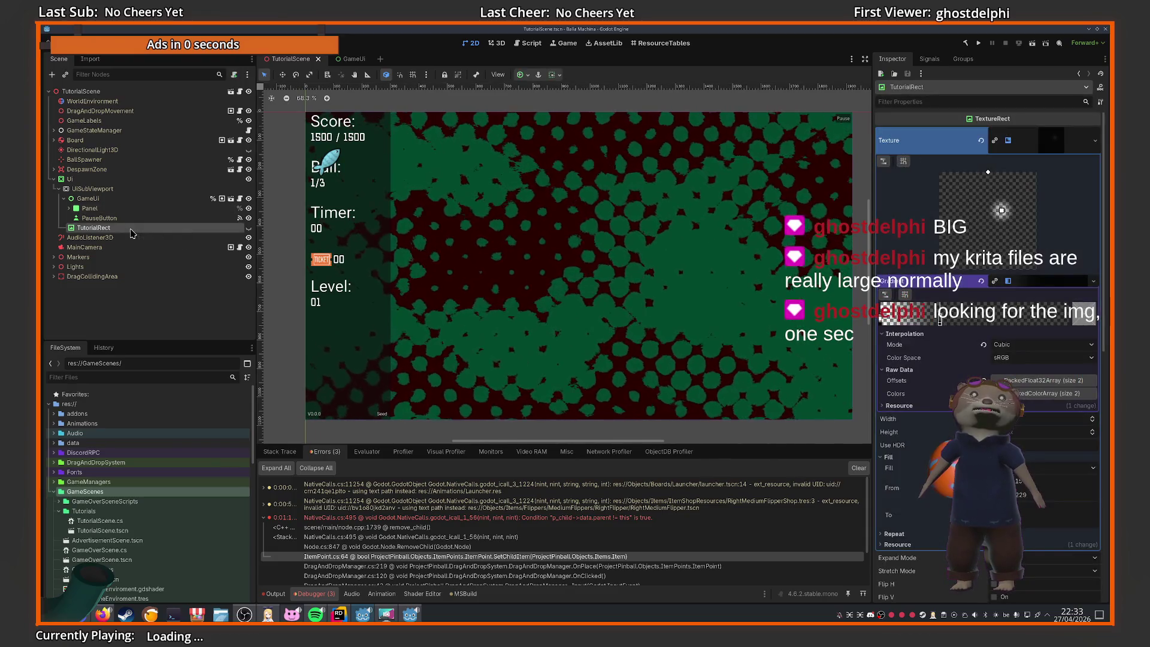
scroll(122, 515, "down", 5)
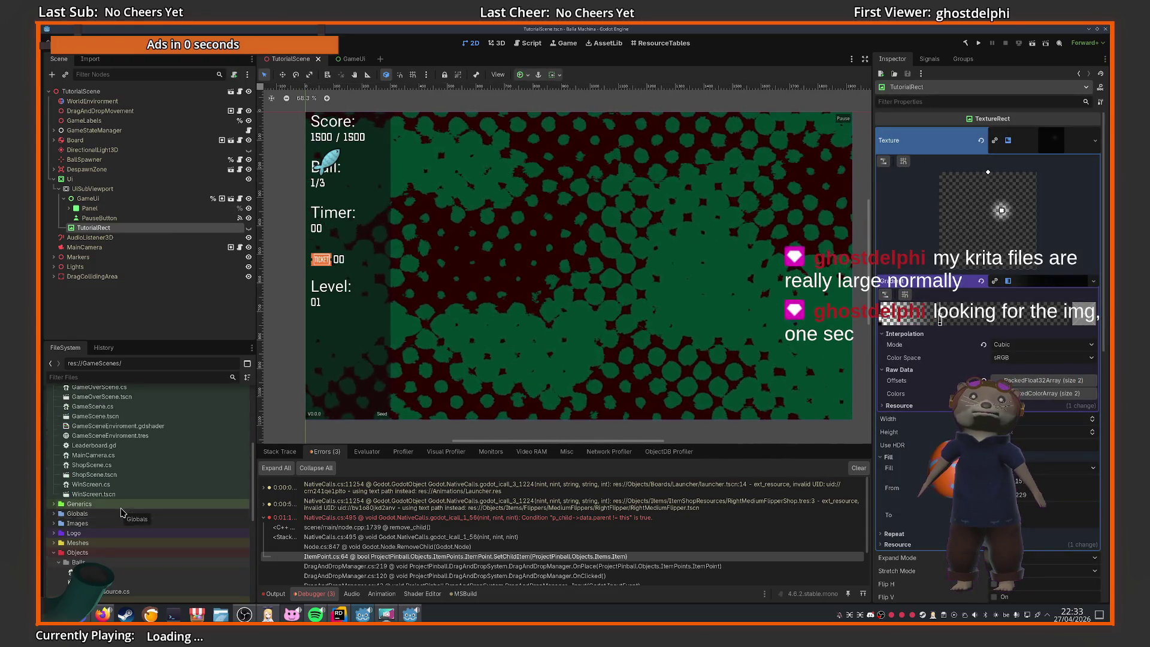
scroll(122, 514, "up", 3)
left_click(102, 421)
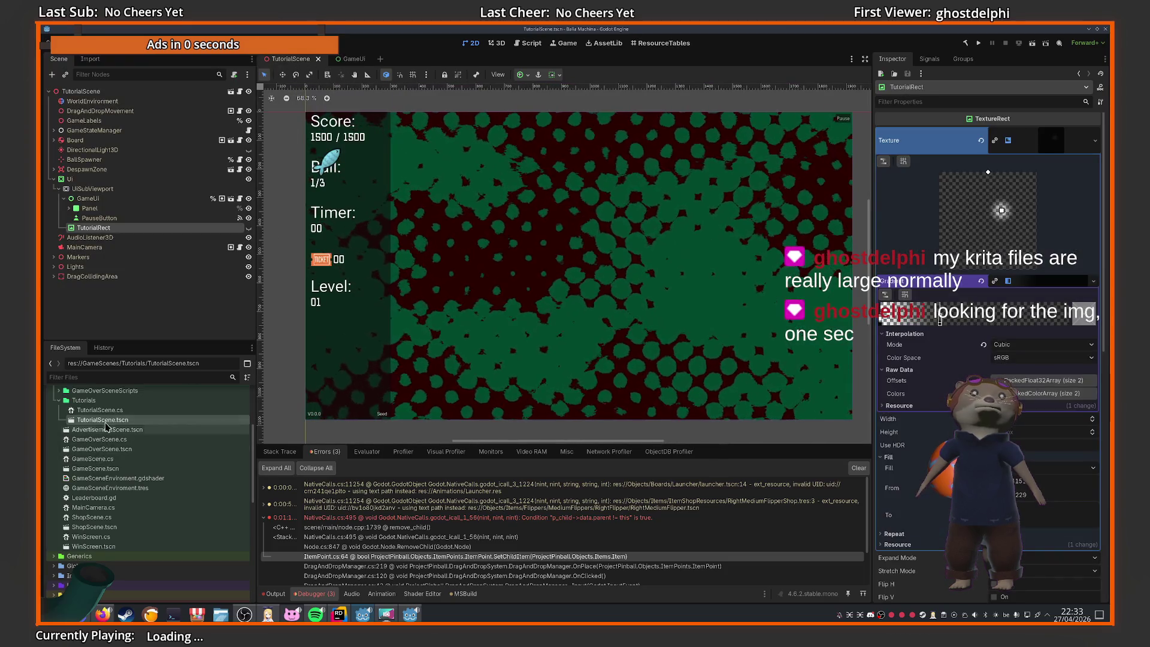
Filter FileSystem files by 'tutorial' and open UI/Tutorials/TutorialUi.tscn
left_click(111, 376)
type("tutorial")
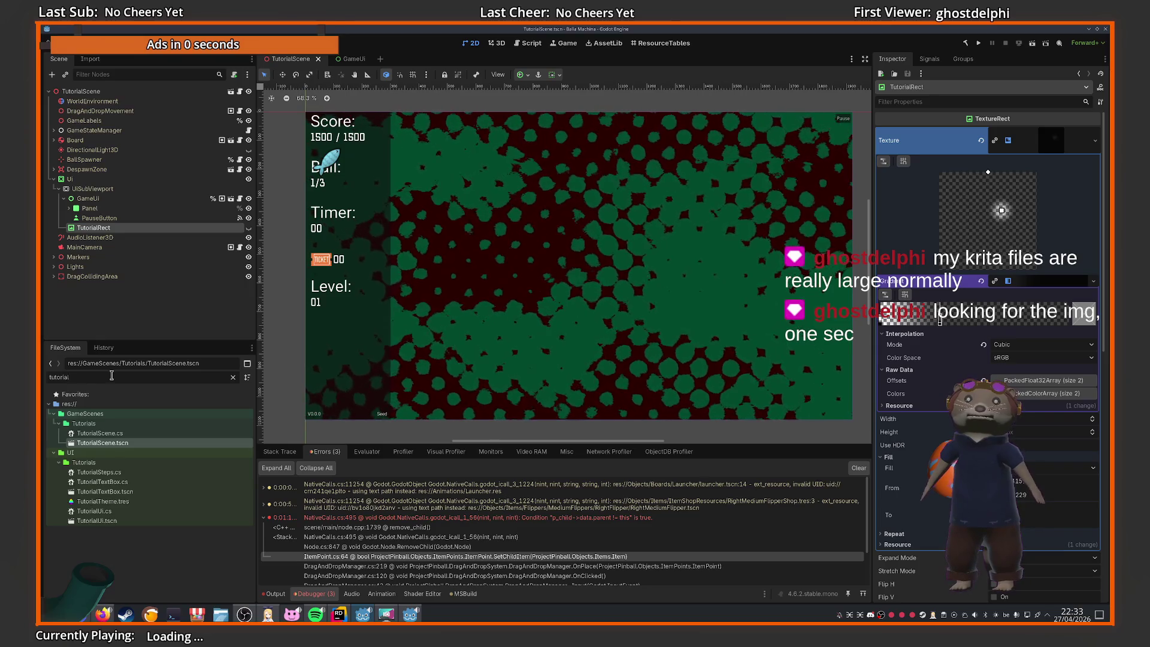
double_click(117, 521)
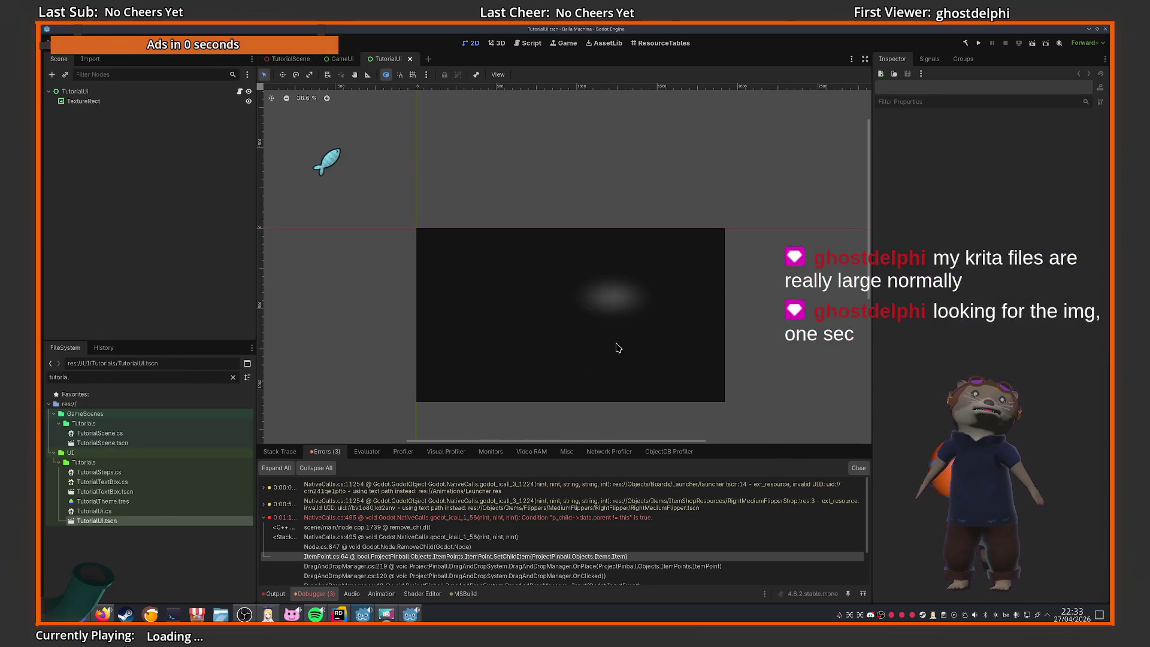
Delete the TextureRect node from the TutorialUi scene
left_click(117, 102)
key("Delete")
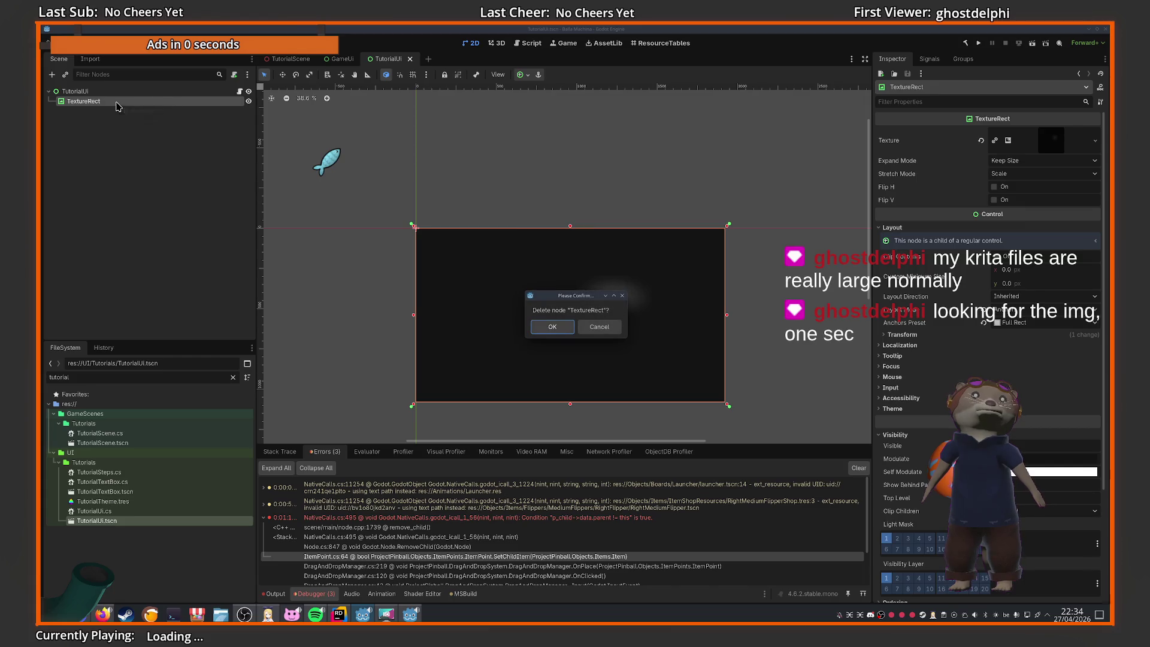
left_click(552, 326)
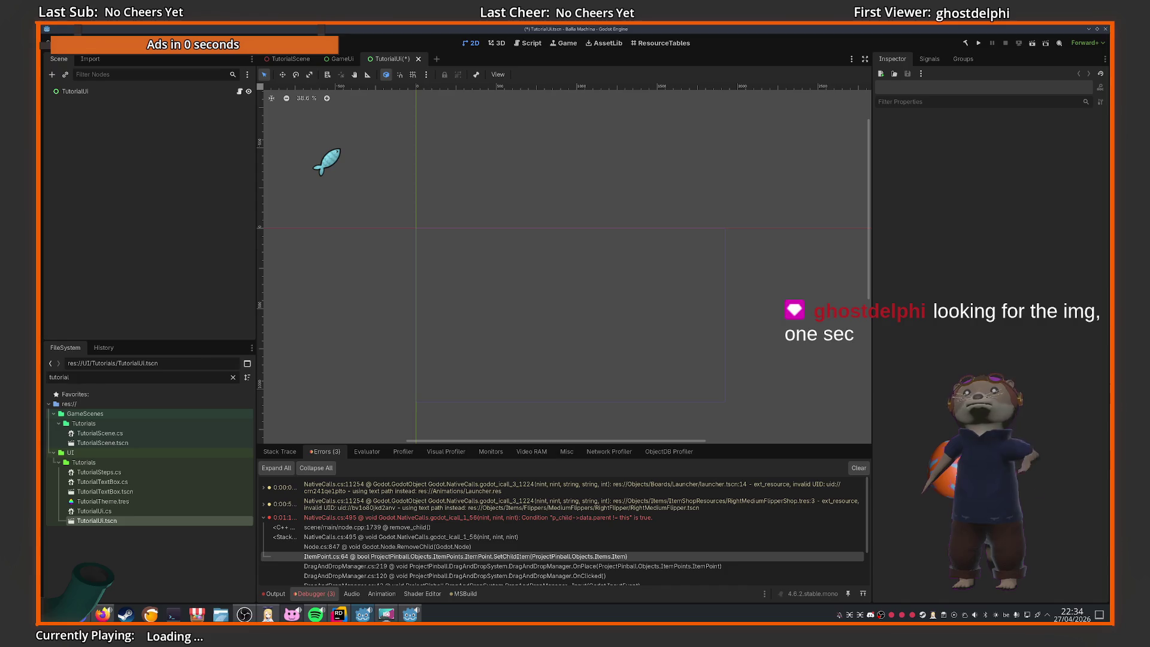
Add a Button child under TutorialUi and rename it SkipTutorialButton
left_click(126, 91)
right_click(126, 91)
left_click(144, 115)
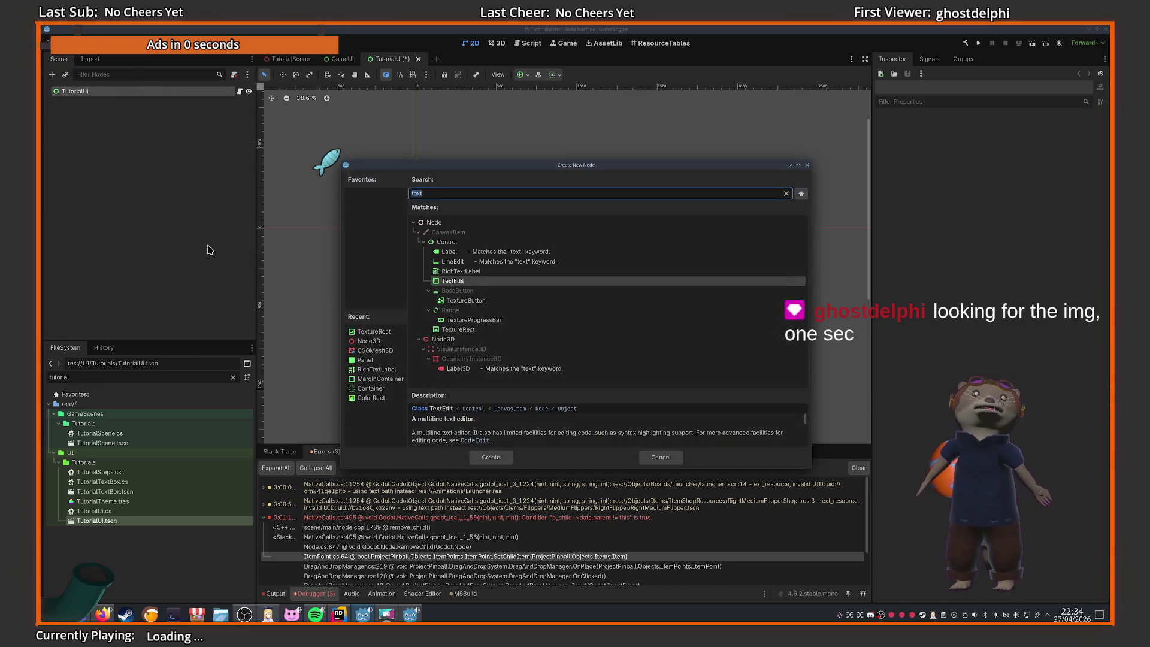
type("button")
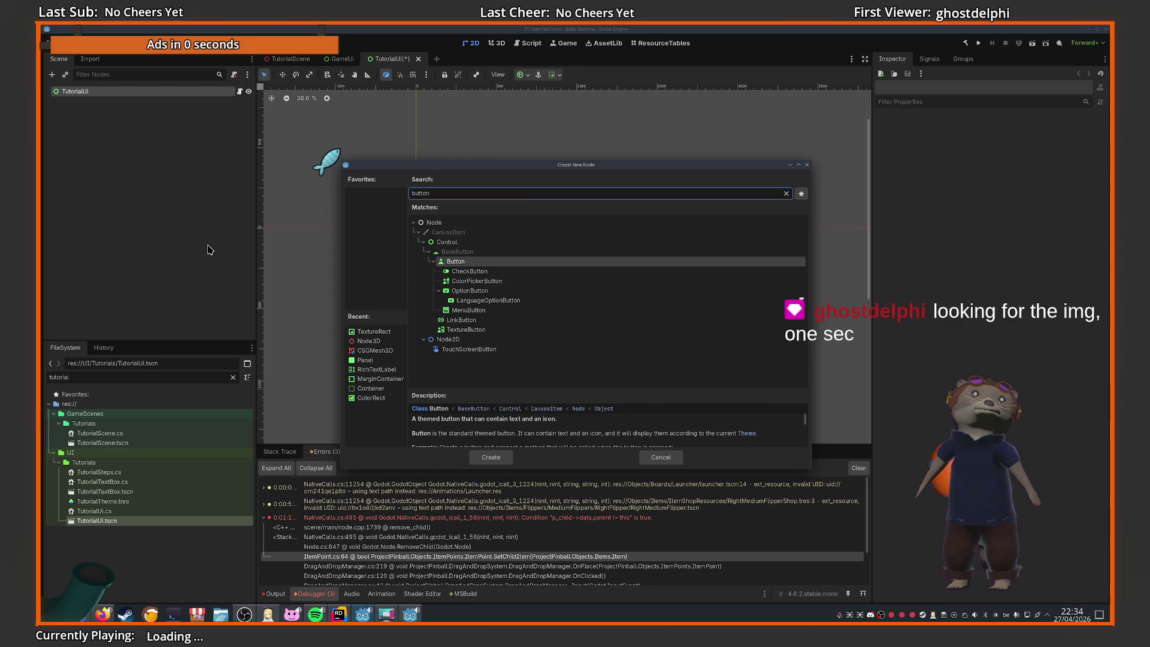
key("Return")
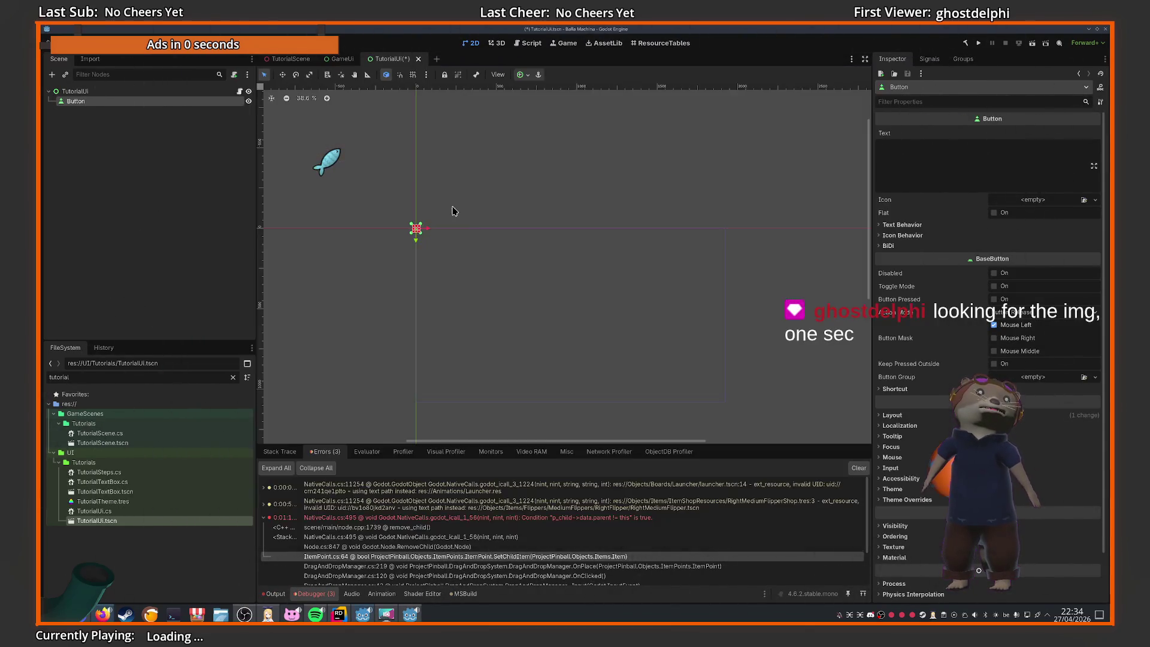
key("F2")
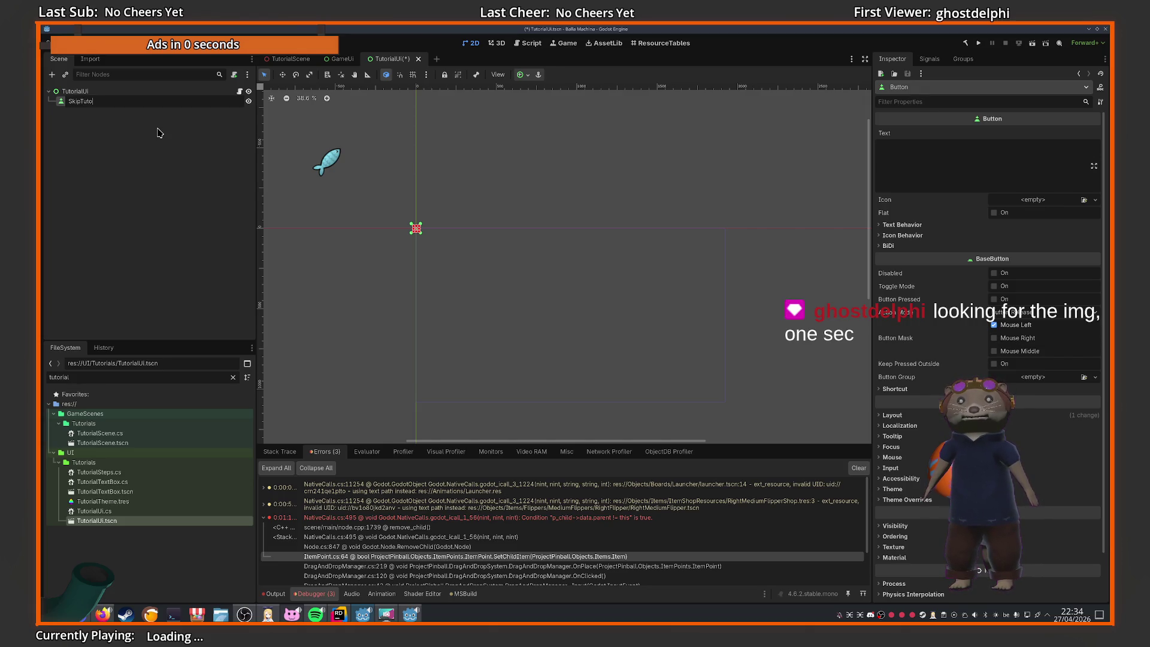
type("rialButton")
key("Return")
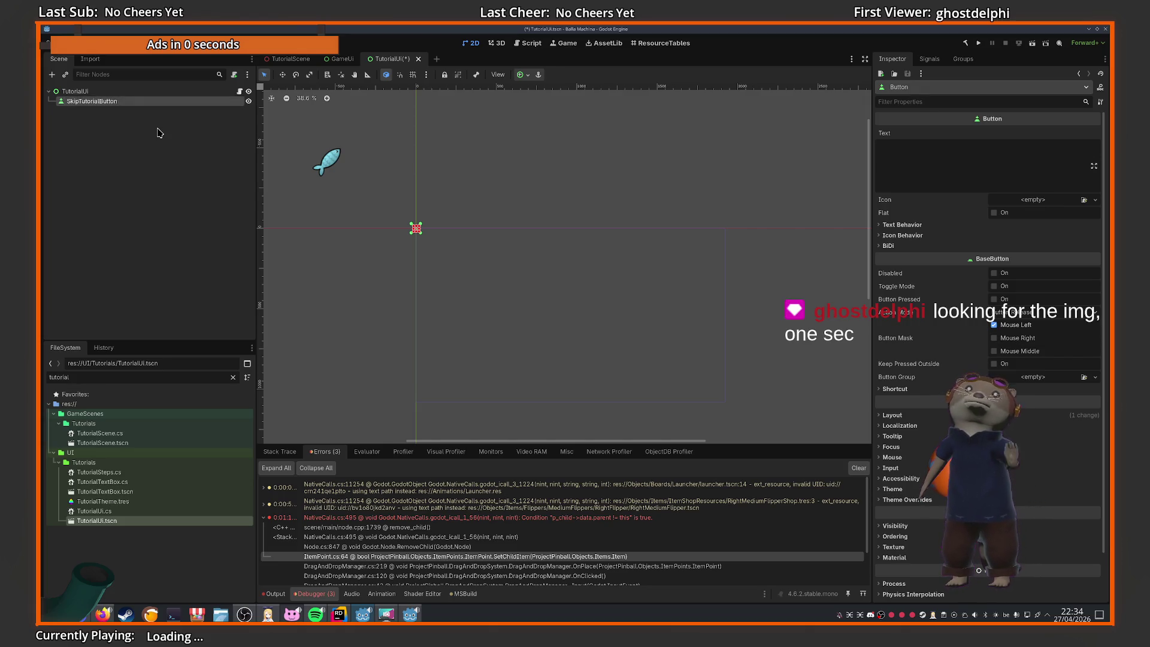
Pan the Miro storyboard to check the other frames, then return to Godot
key("alt+Tab")
left_click_drag(844, 357, 641, 370)
key("alt+Tab")
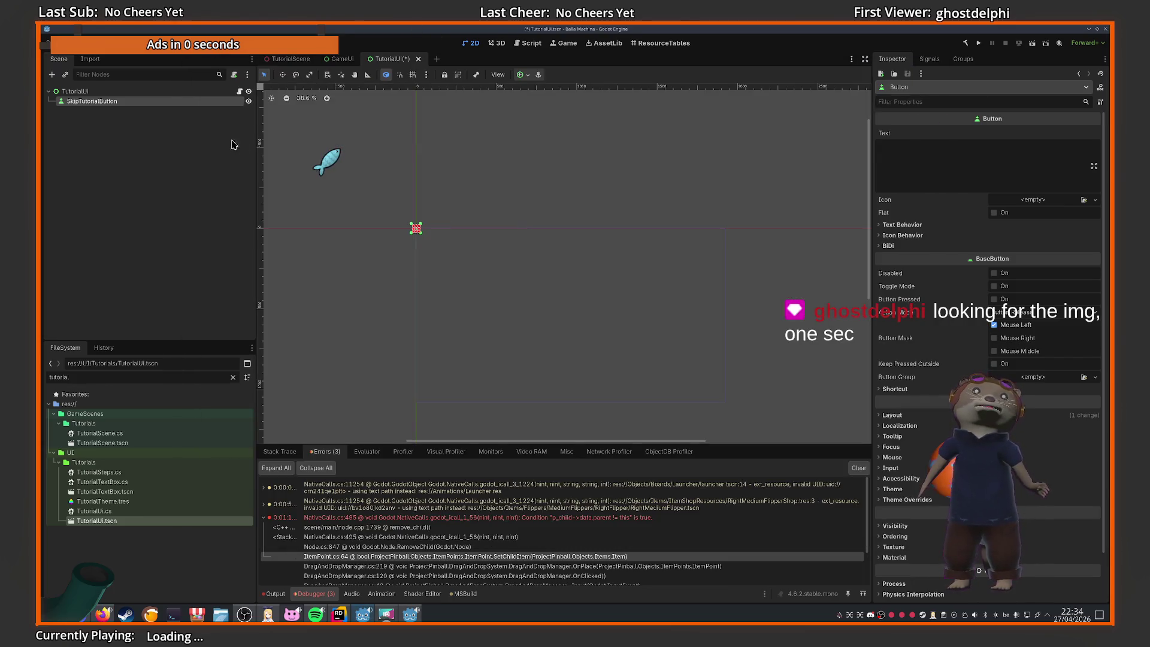
Add a MarginContainer under TutorialUi and move SkipTutorialButton inside it
right_click(90, 92)
left_click(118, 114)
type("margincon")
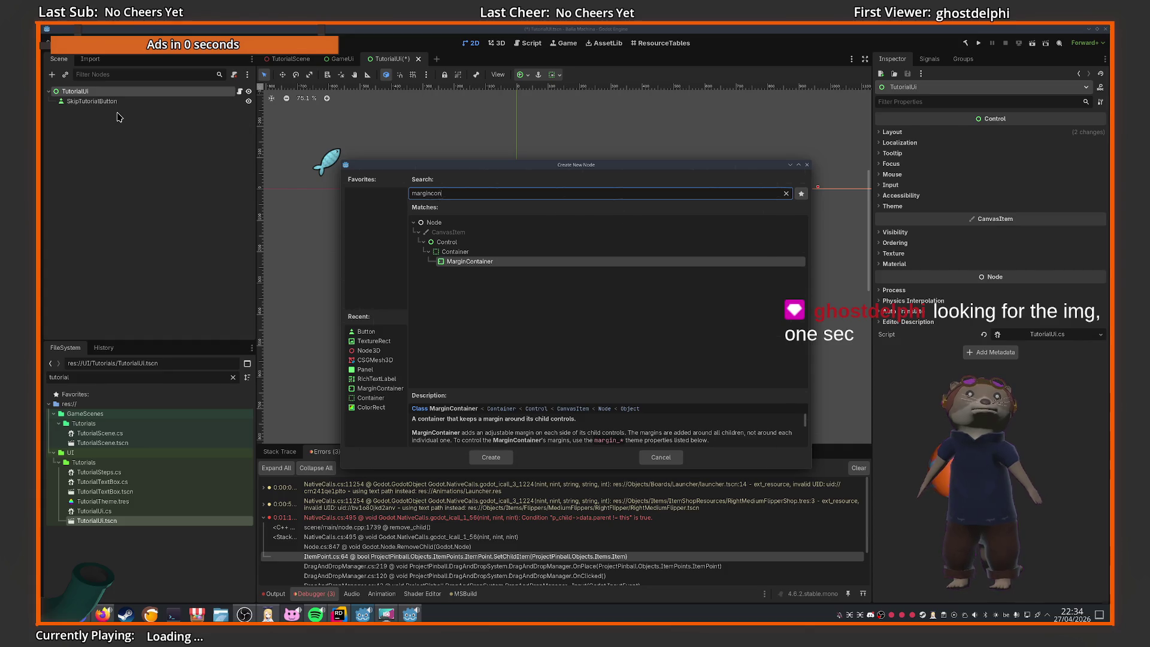
key("Return")
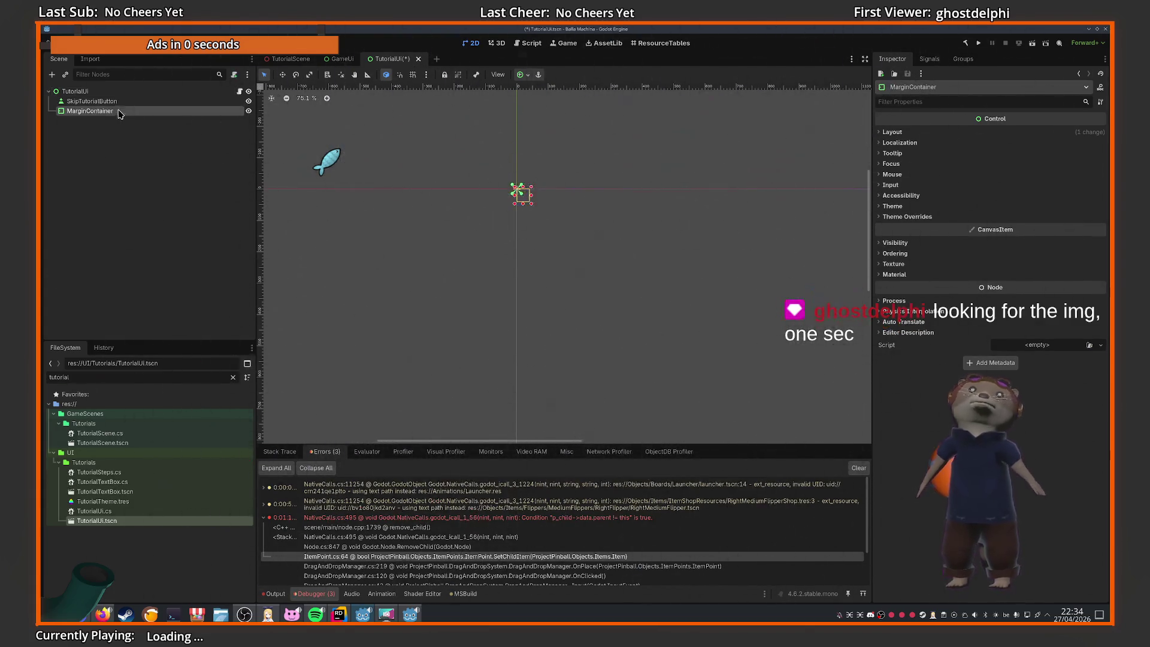
left_click(127, 112)
left_click(90, 101)
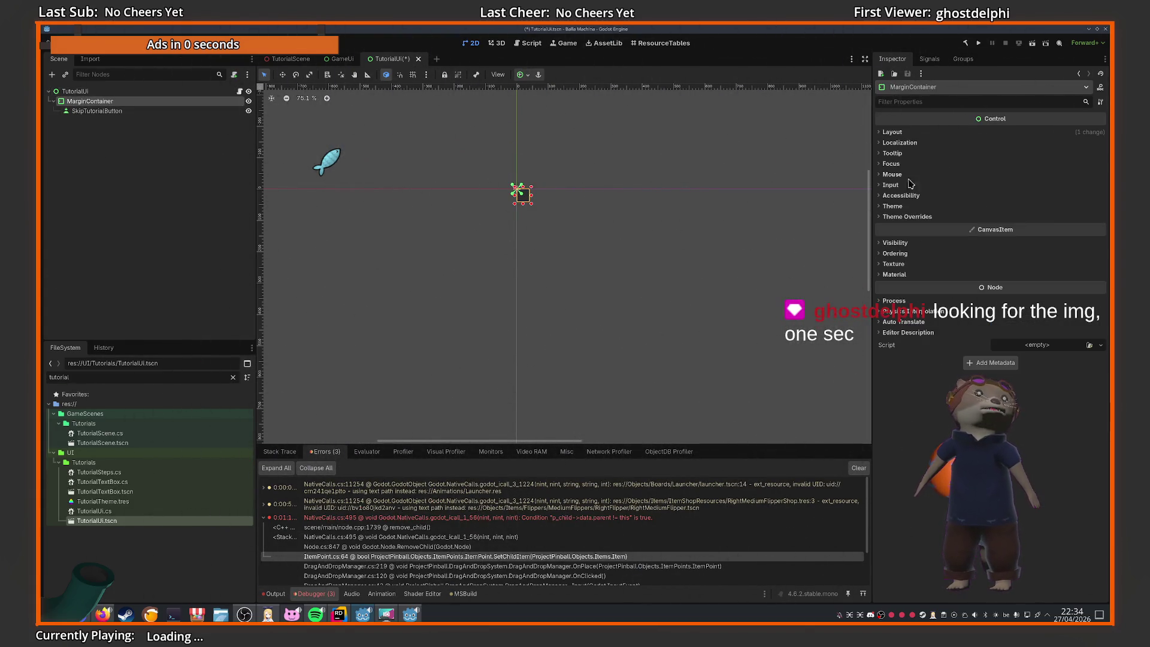
Enable the MarginContainer's left, top and right margin constant overrides
left_click(915, 133)
left_click(916, 237)
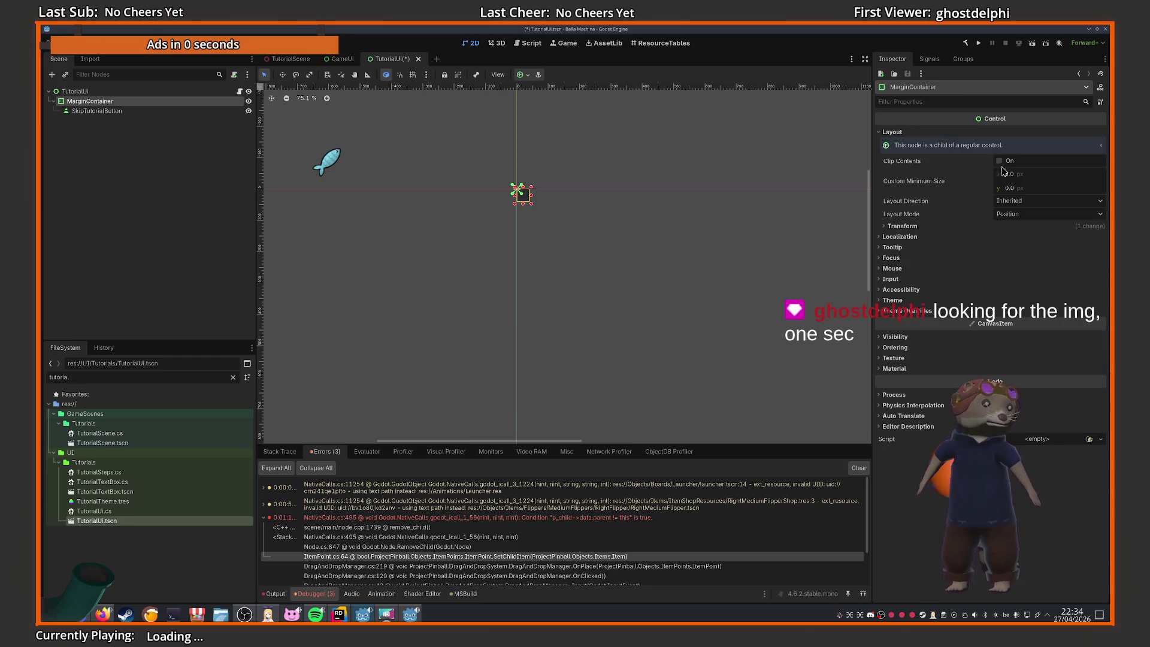
left_click(907, 310)
left_click(902, 320)
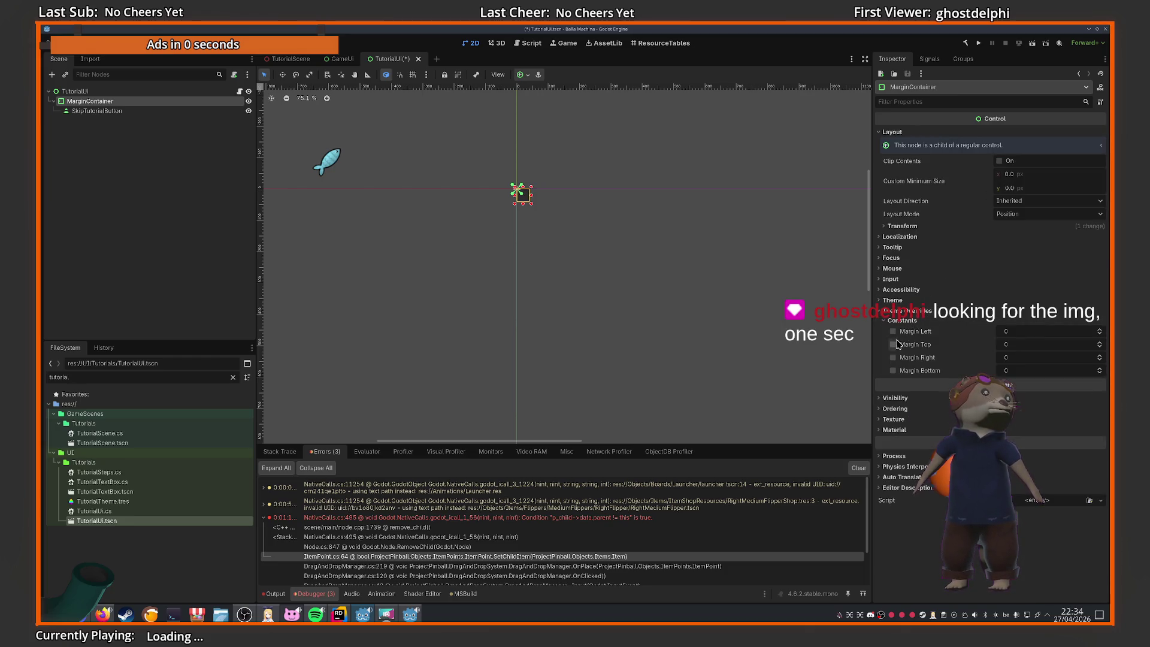
left_click(892, 331)
left_click(892, 345)
left_click(893, 357)
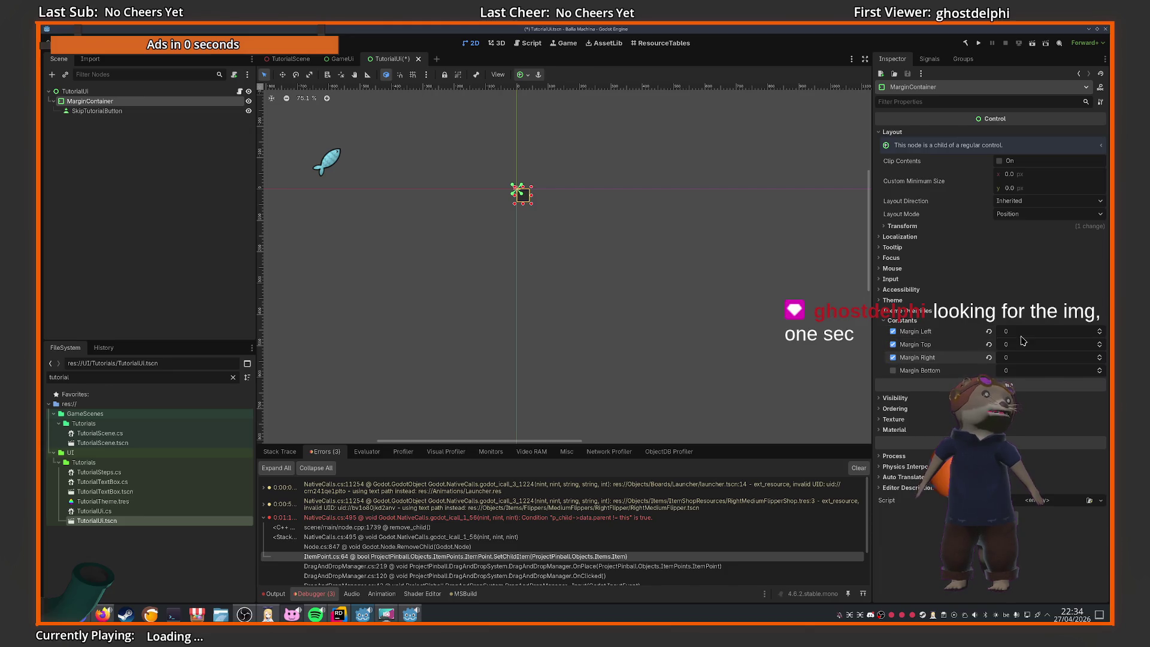
Set the left, top and right margin overrides to 100
left_click(1022, 332)
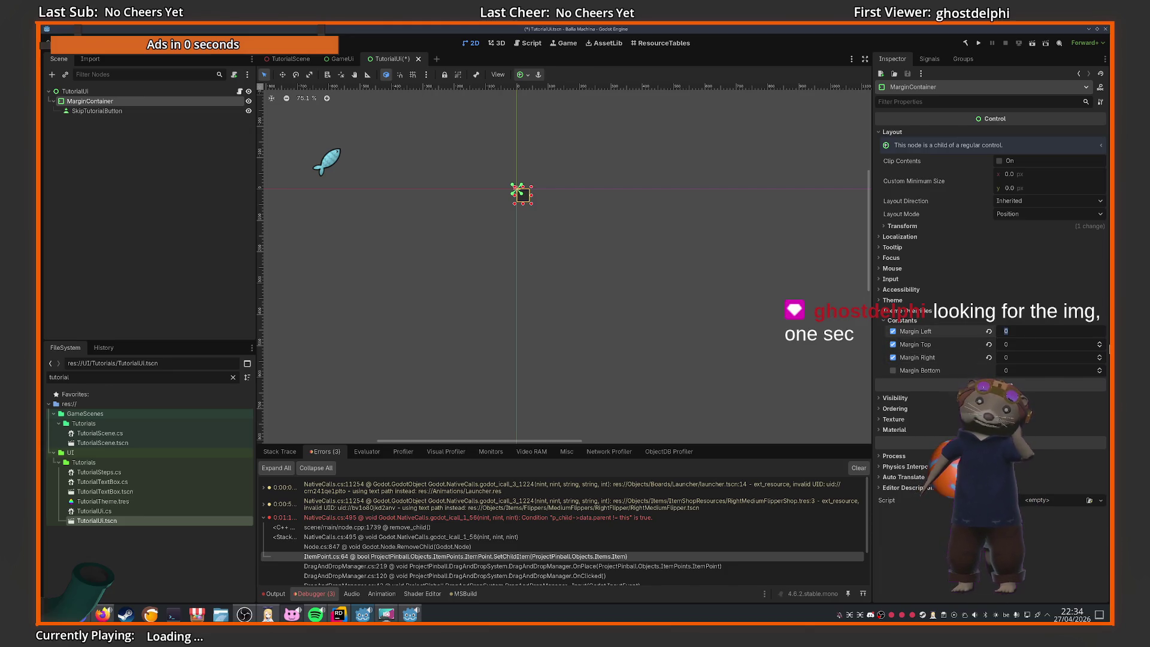
type("10")
key("Return")
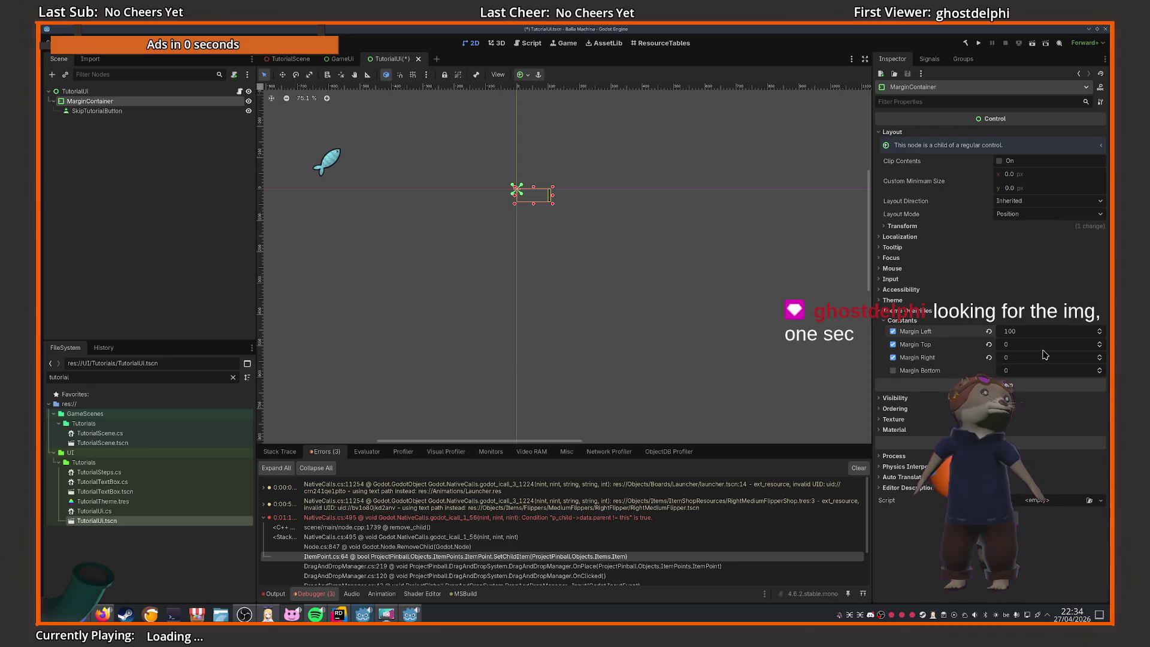
left_click(1045, 346)
type("0")
key("Return")
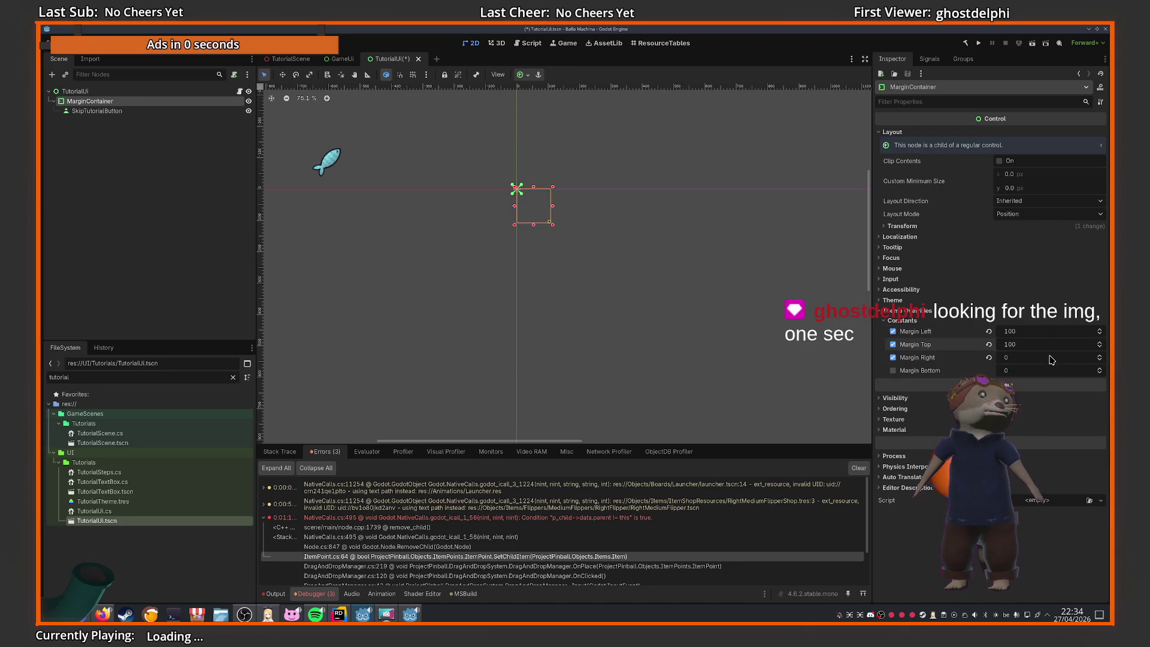
left_click(1052, 358)
type("100")
key("Return")
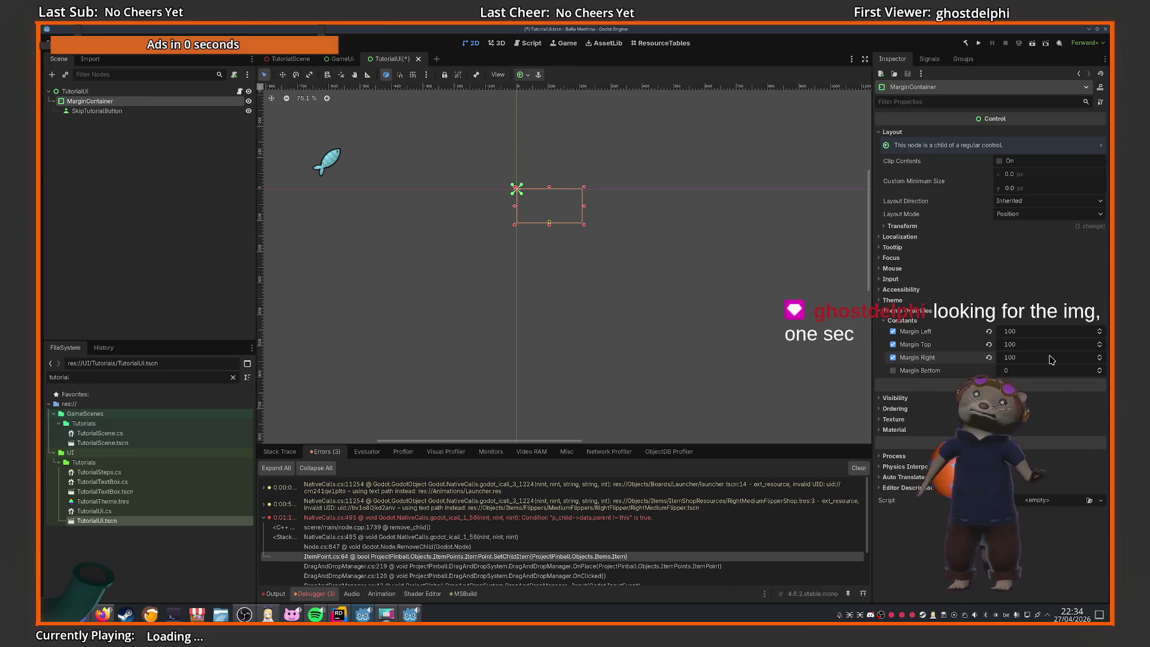
Begin typing the SkipTutorialButton label 'Skip T', glancing at the Miro board
left_click(545, 213)
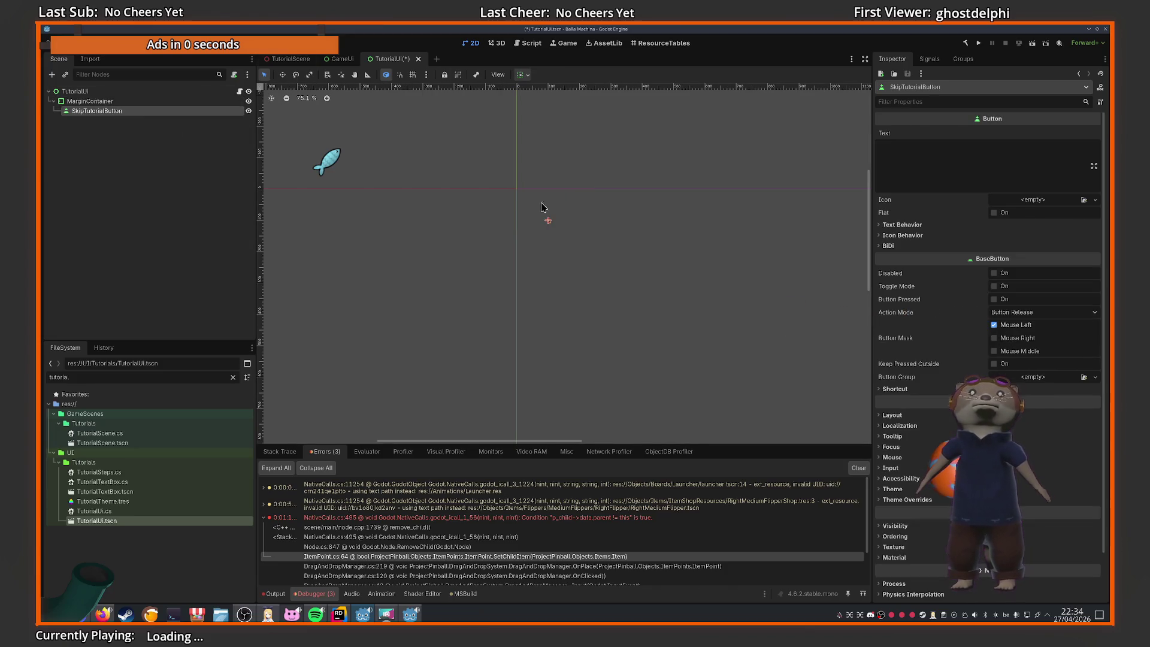
left_click(944, 157)
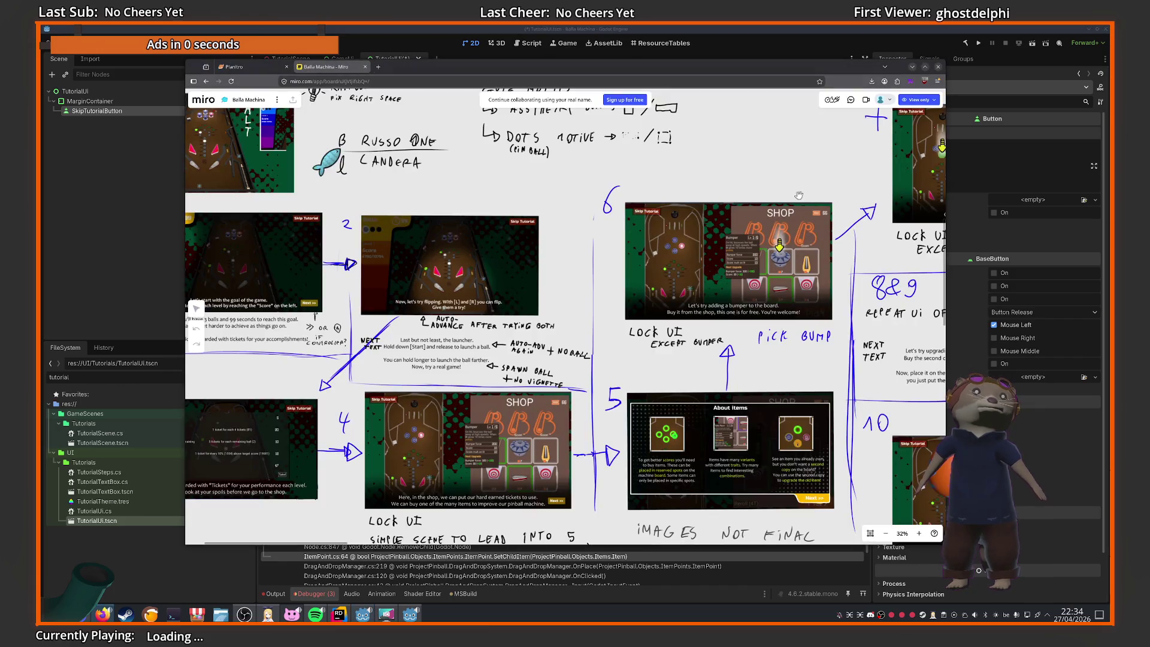
type("Skip Tutorial")
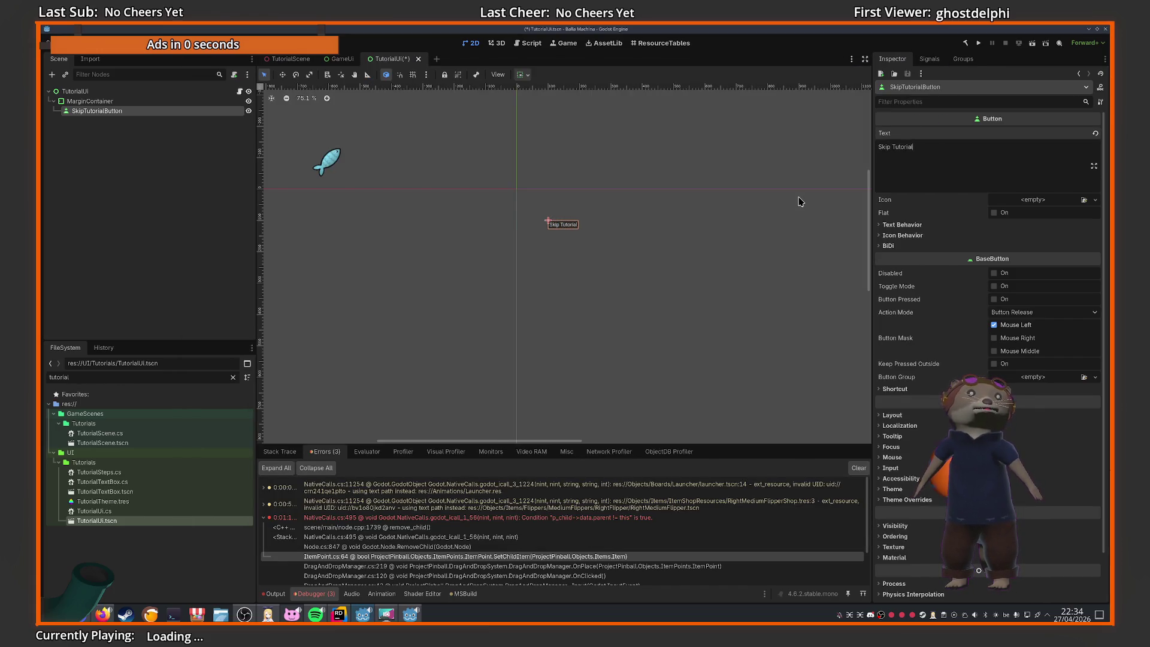
key("alt+Tab")
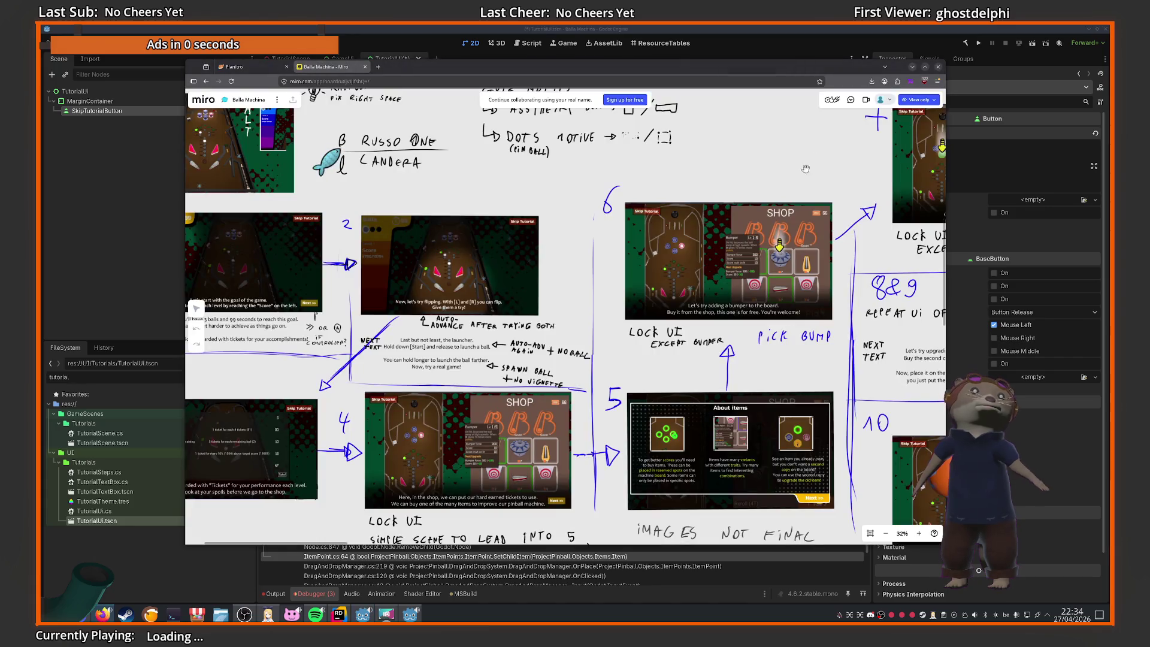
key("alt+Tab")
Change SkipTutorialButton's alignment inside its container, then switch to the Miro board
left_click(562, 216)
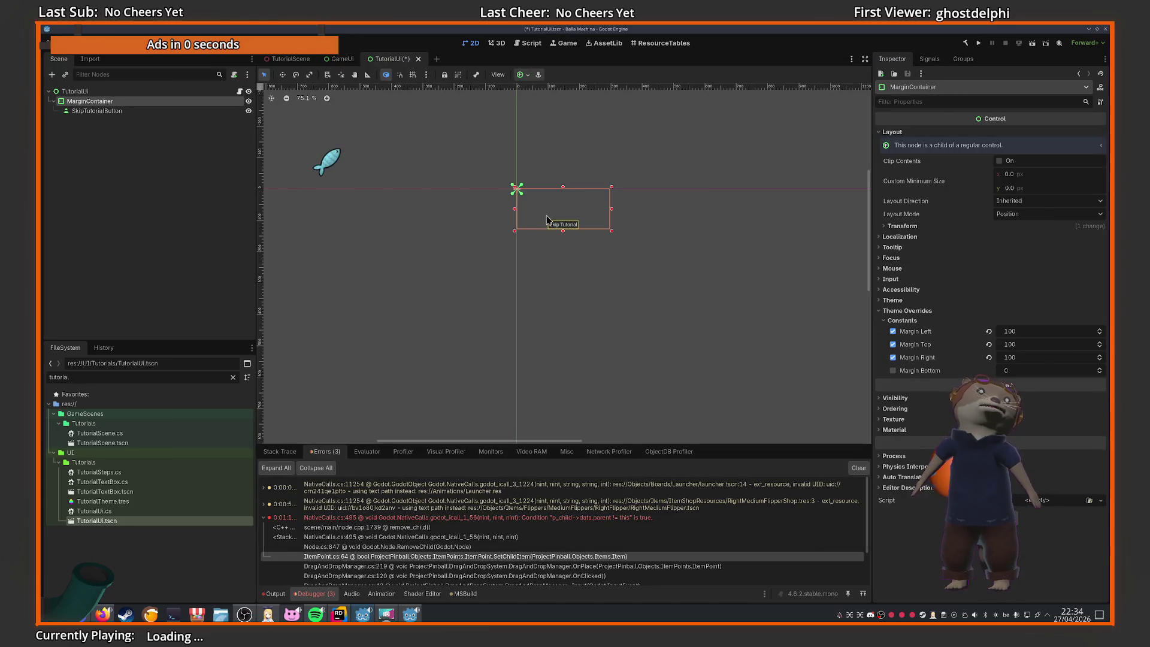
left_click(135, 111)
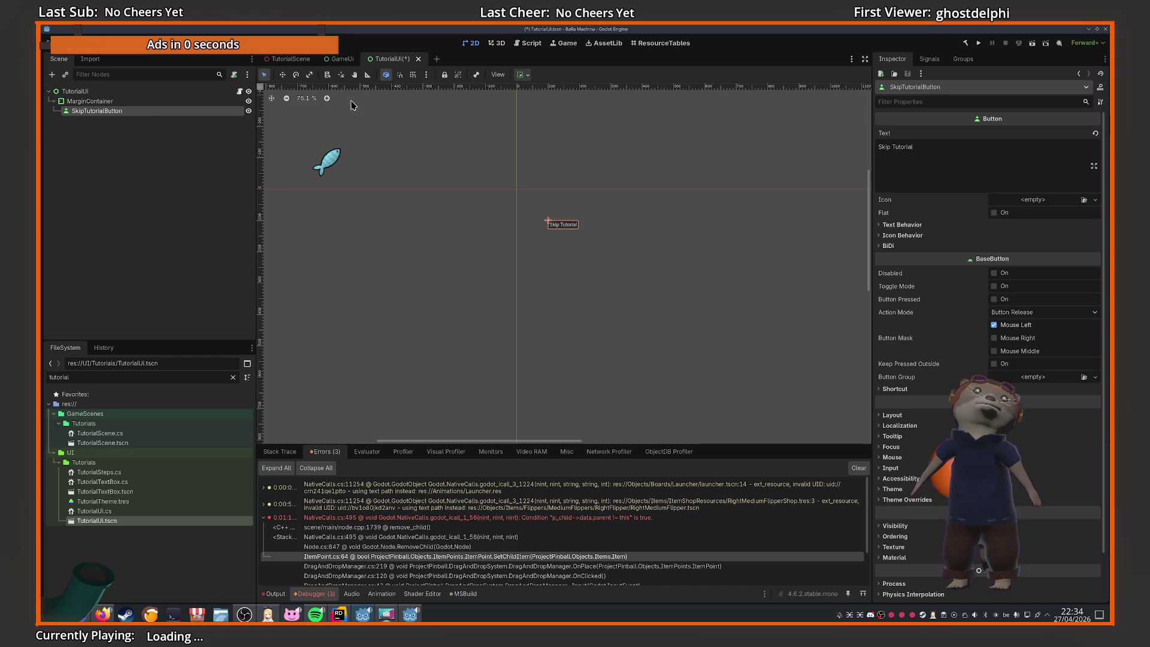
left_click(519, 75)
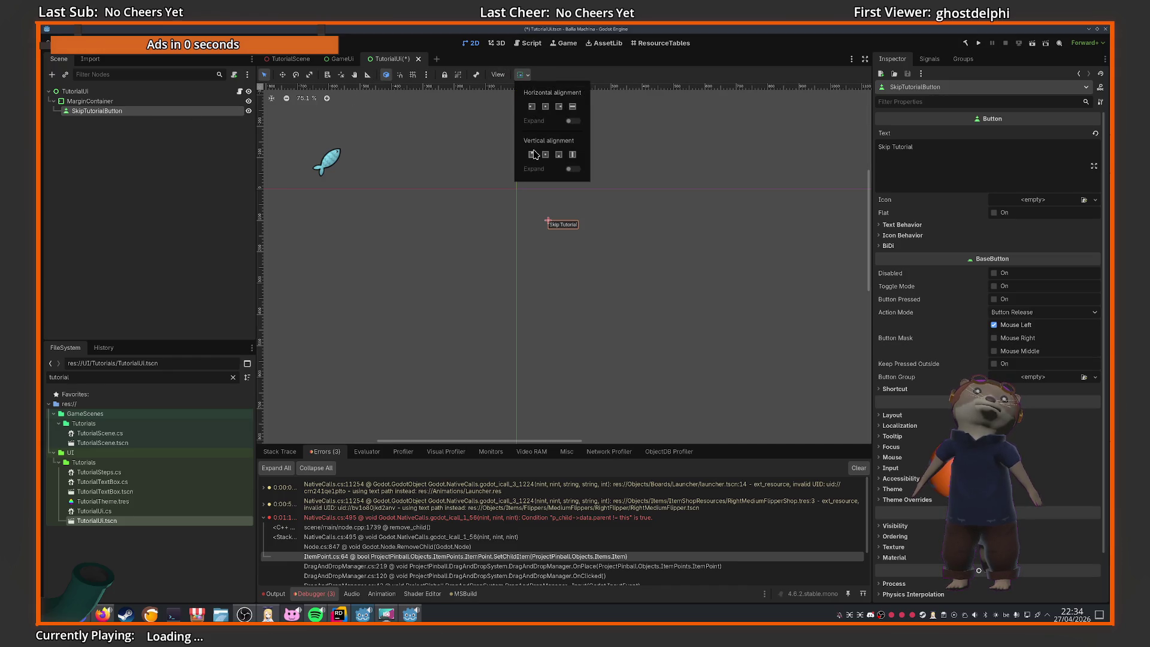
left_click(533, 109)
left_click(215, 241)
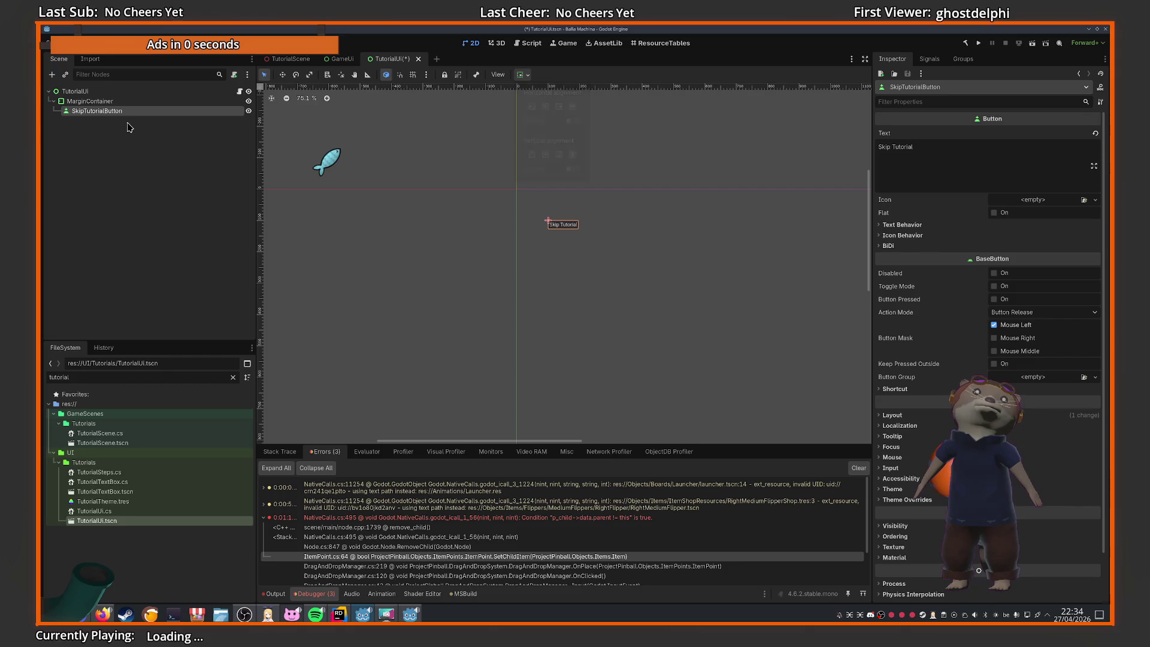
scroll(489, 303, "down", 10)
scroll(490, 302, "up", 7)
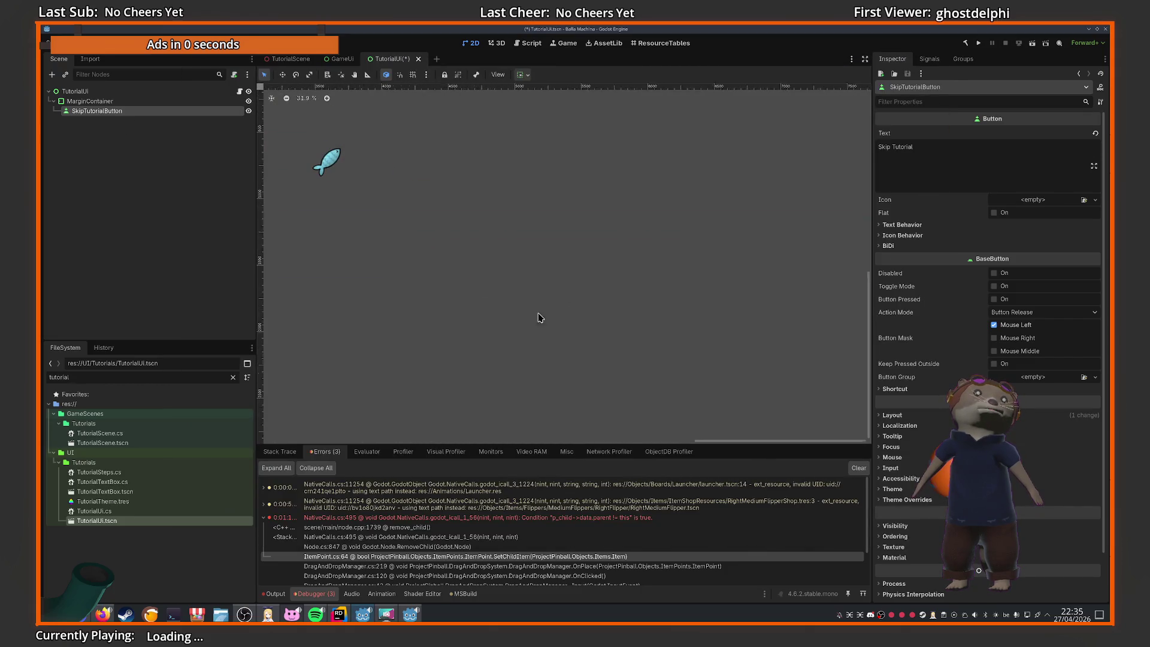
key("alt+Tab")
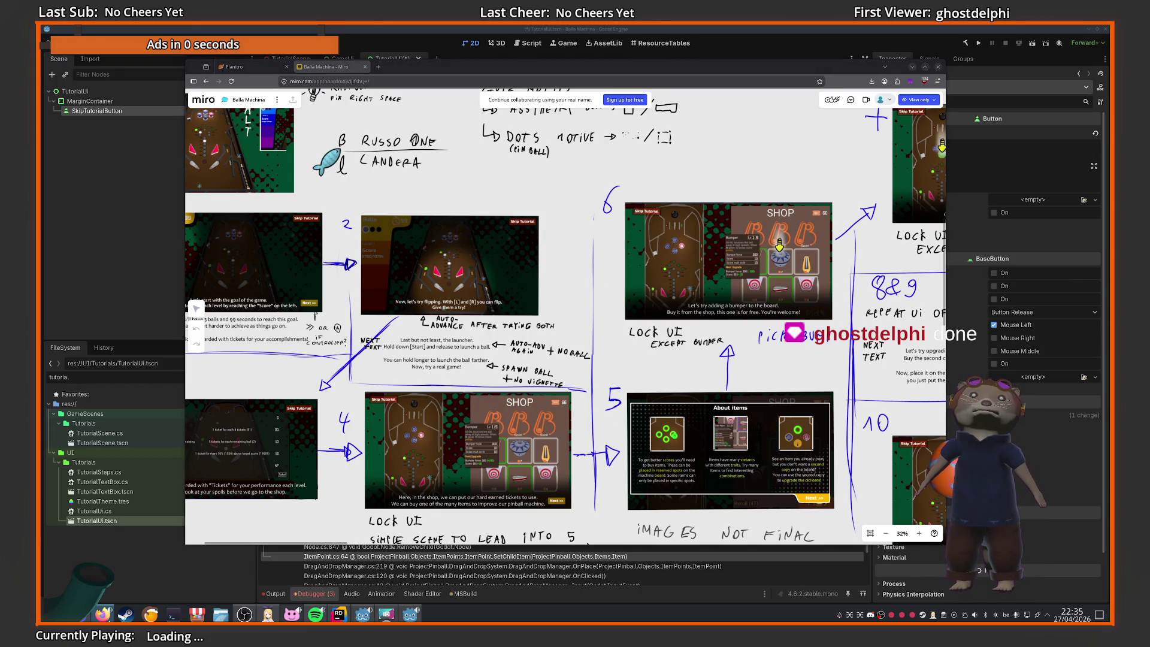
Show the Planitr MoodBoard chart and zoom in on its image placeholder
left_click(263, 66)
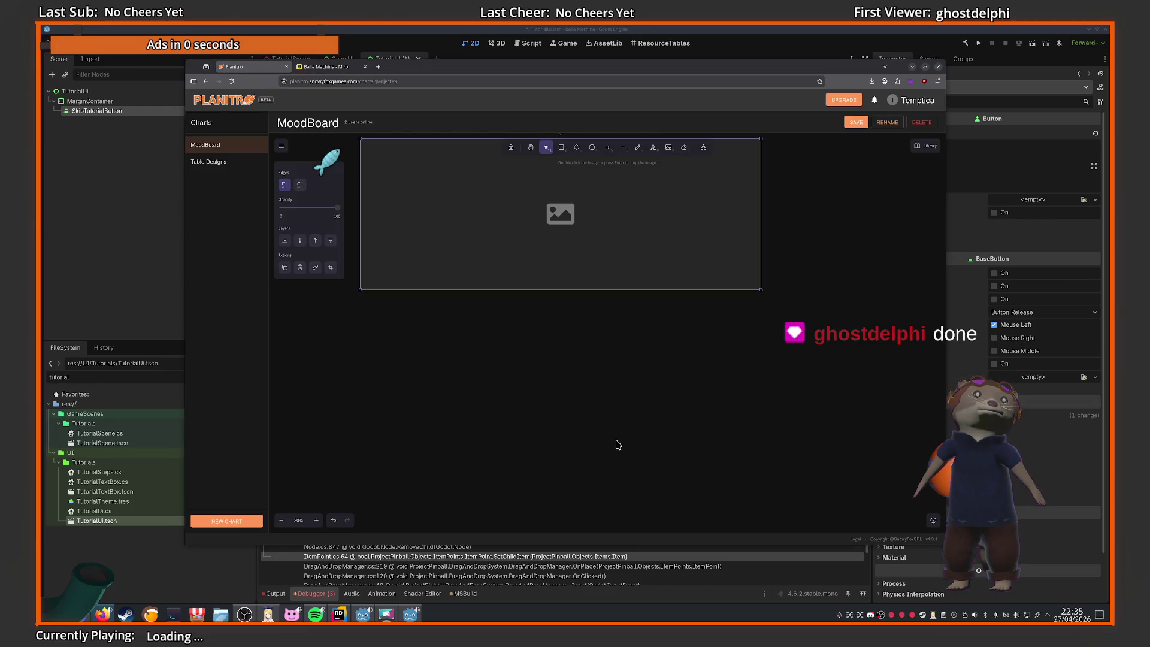
left_click(524, 389)
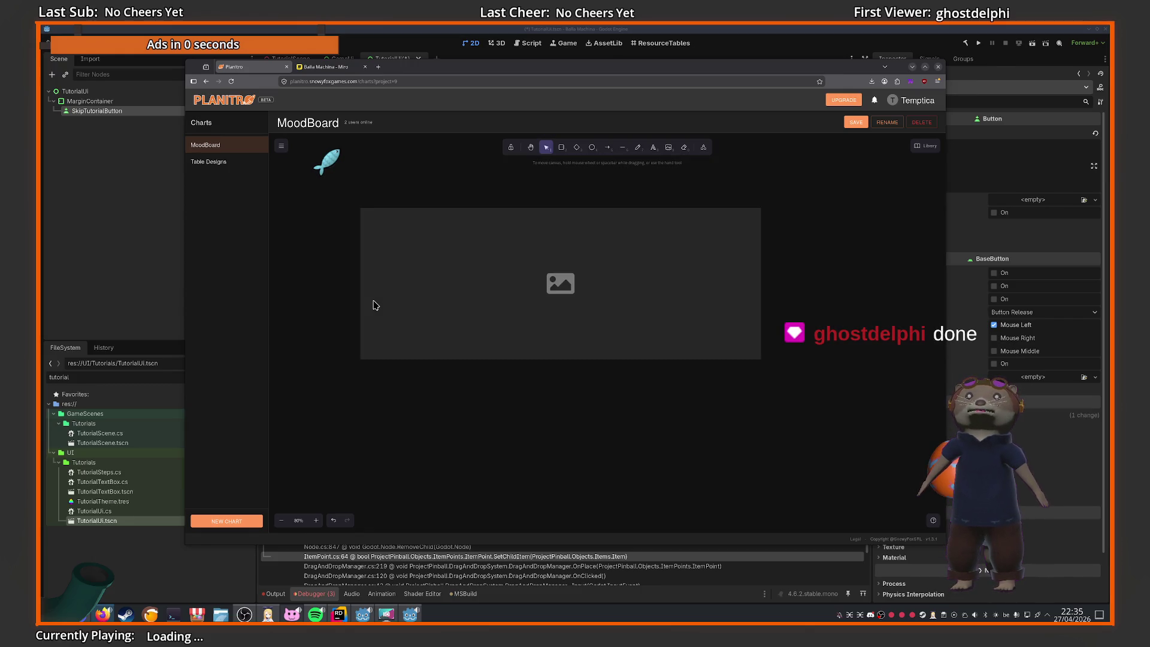
scroll(373, 305, "up", 5)
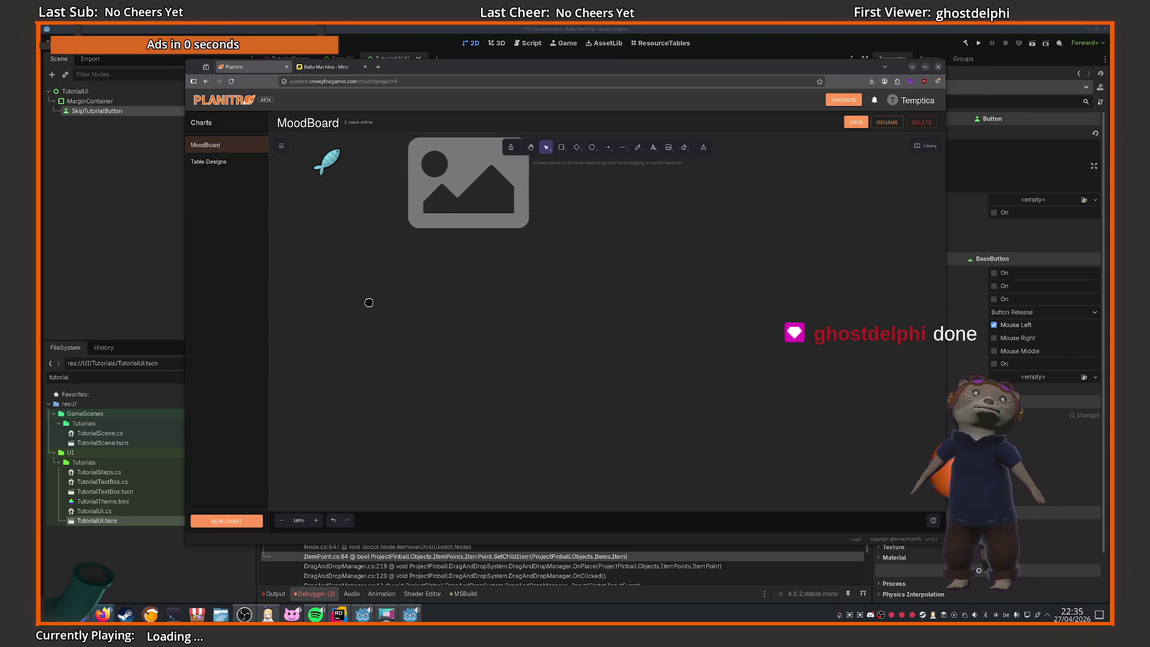
scroll(370, 298, "up", 10)
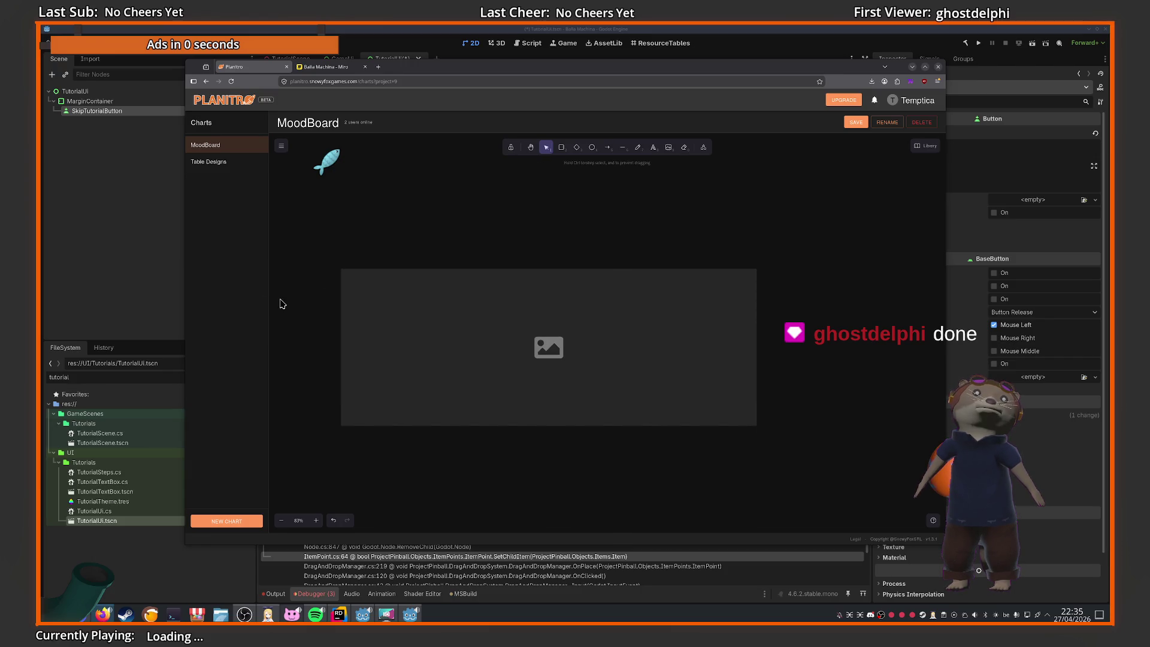
left_click(585, 326)
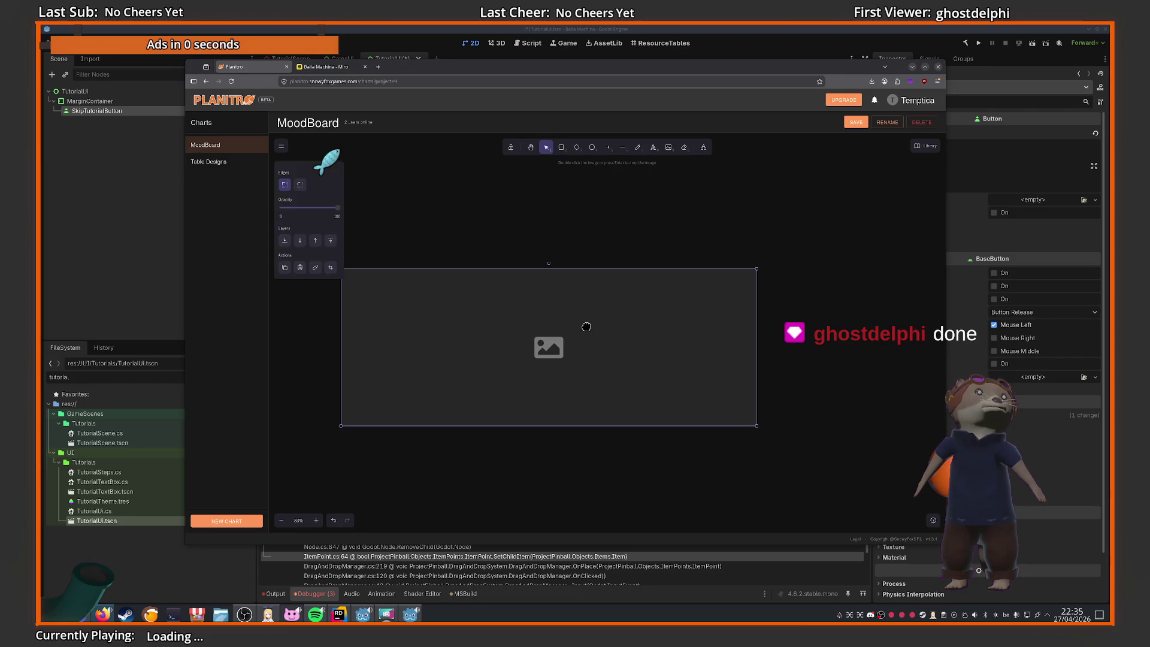
left_click(473, 199)
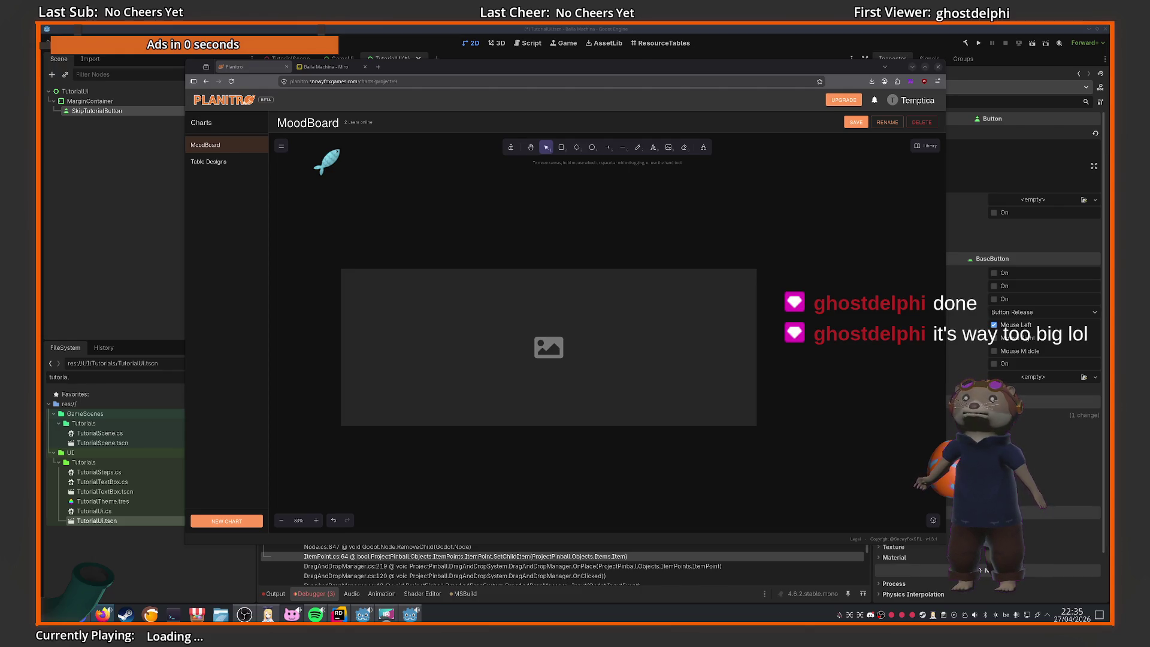
Review the MarginContainer's 100-pixel margin overrides, select SkipTutorialButton, then return to the browser
mouse_move(188, 512)
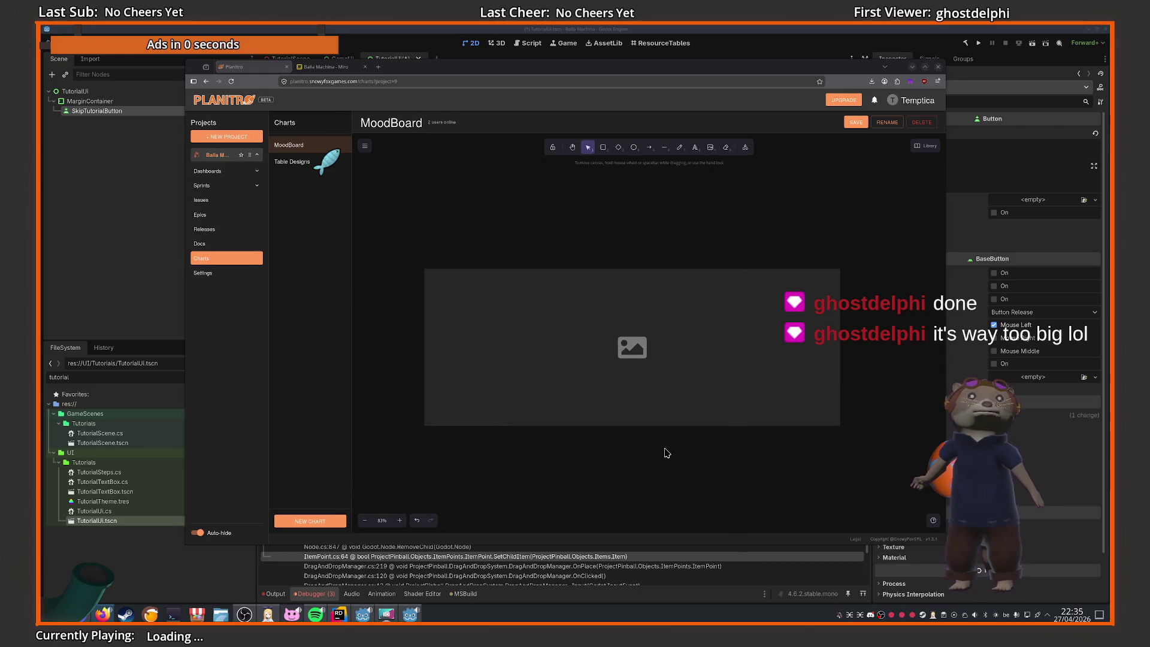
left_click(535, 592)
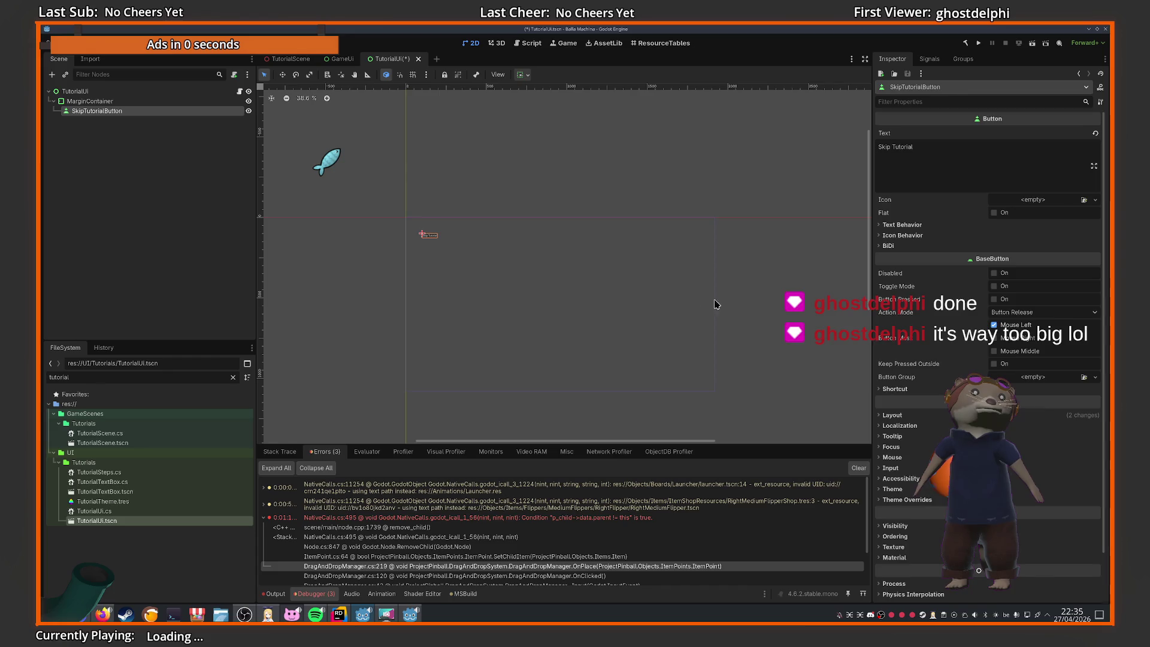
left_click(448, 239)
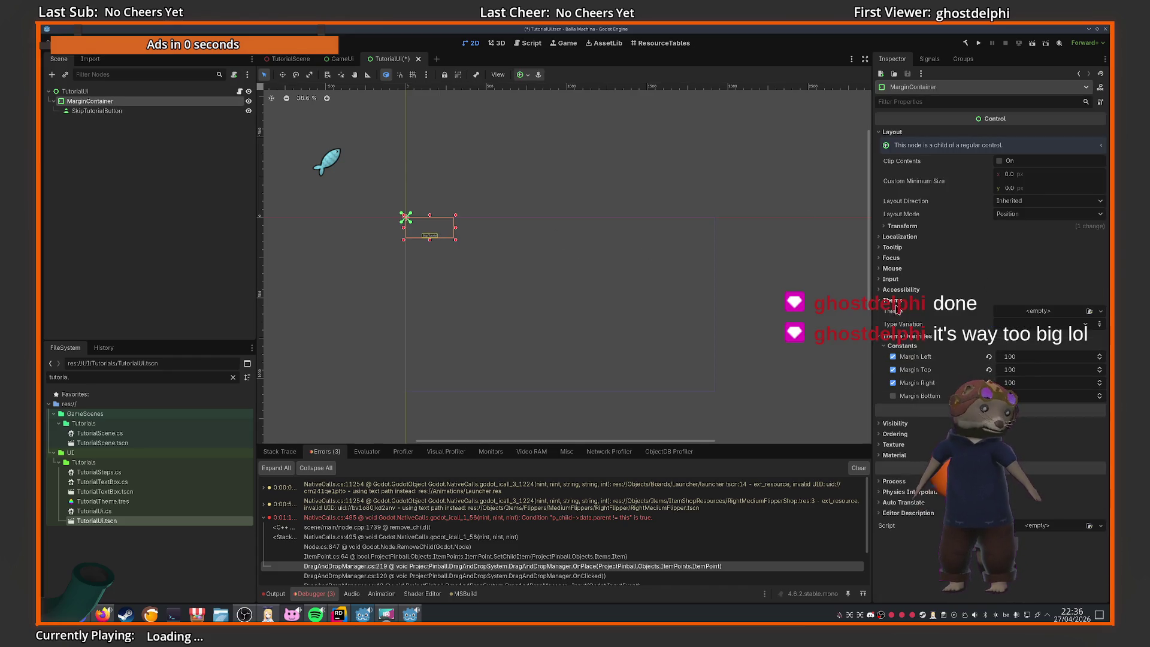
left_click(897, 311)
left_click(897, 310)
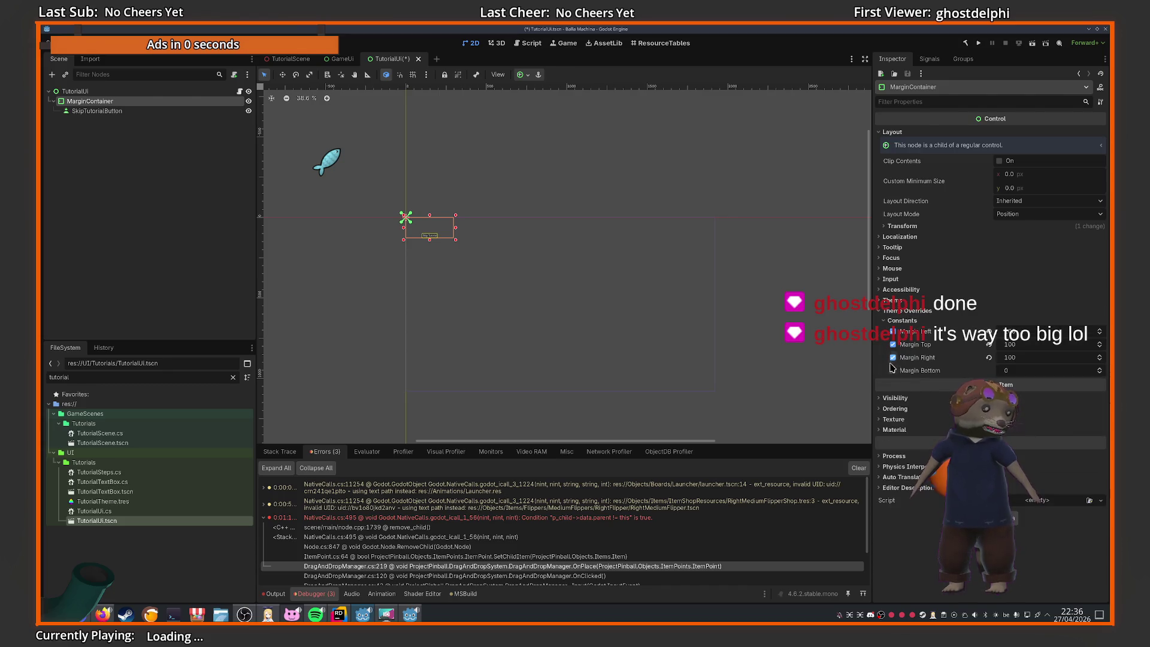
left_click(133, 113)
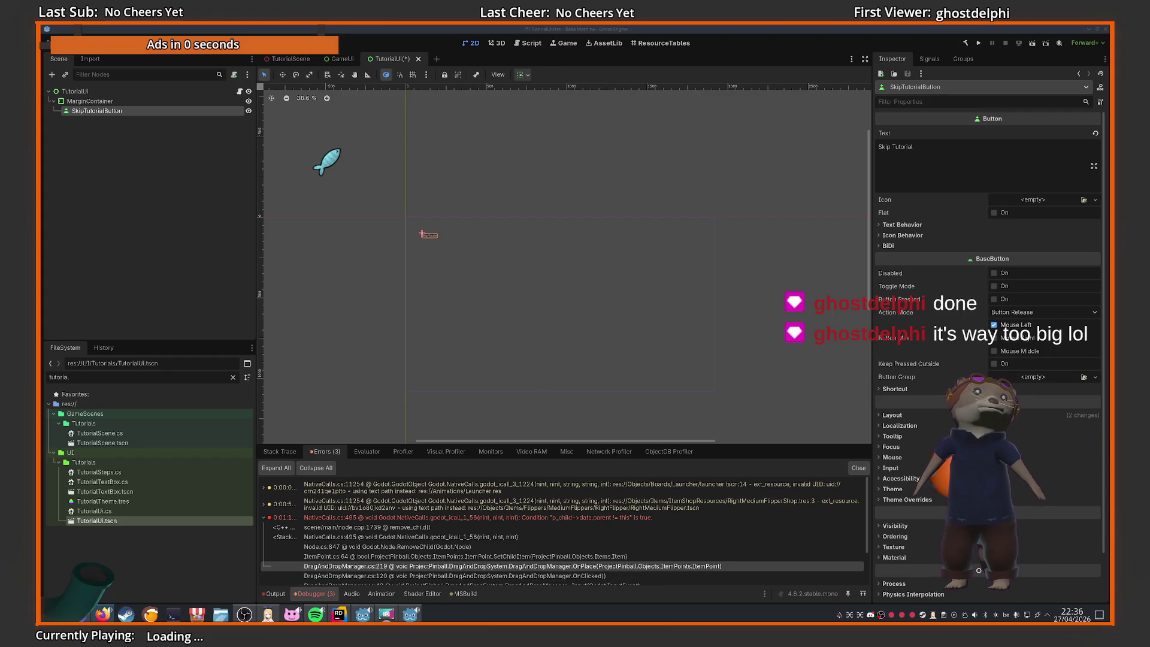
left_click(102, 614)
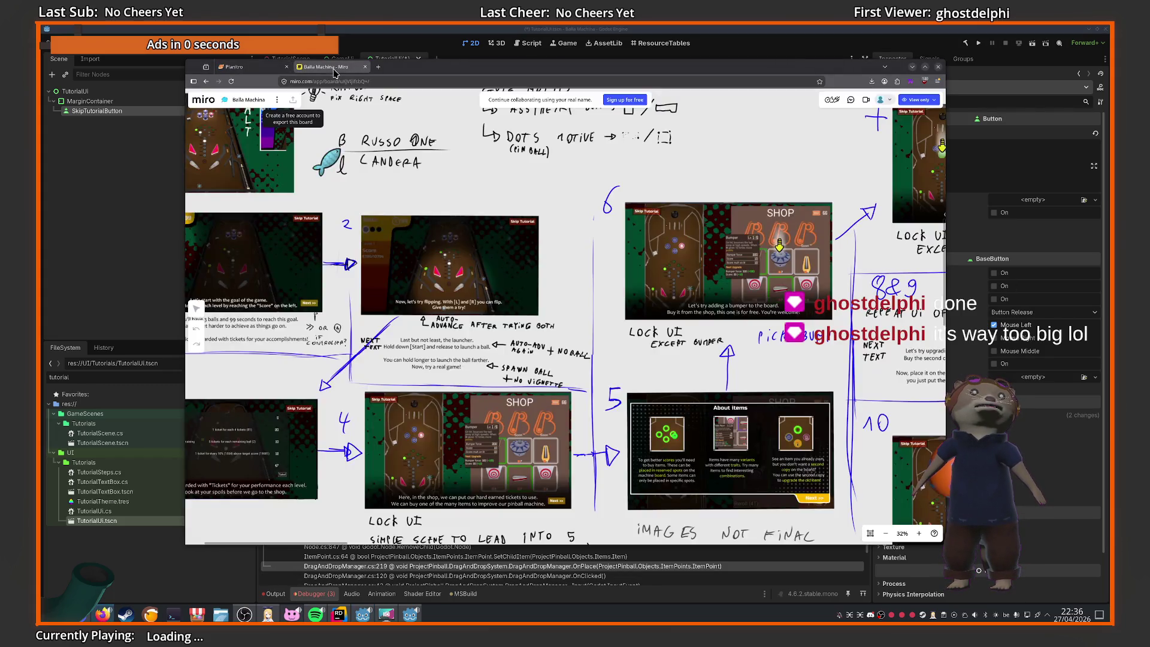
Zoom into the dark-red Skip Tutorial mockup on Miro, then return to Godot
left_click(326, 66)
scroll(538, 215, "up", 15)
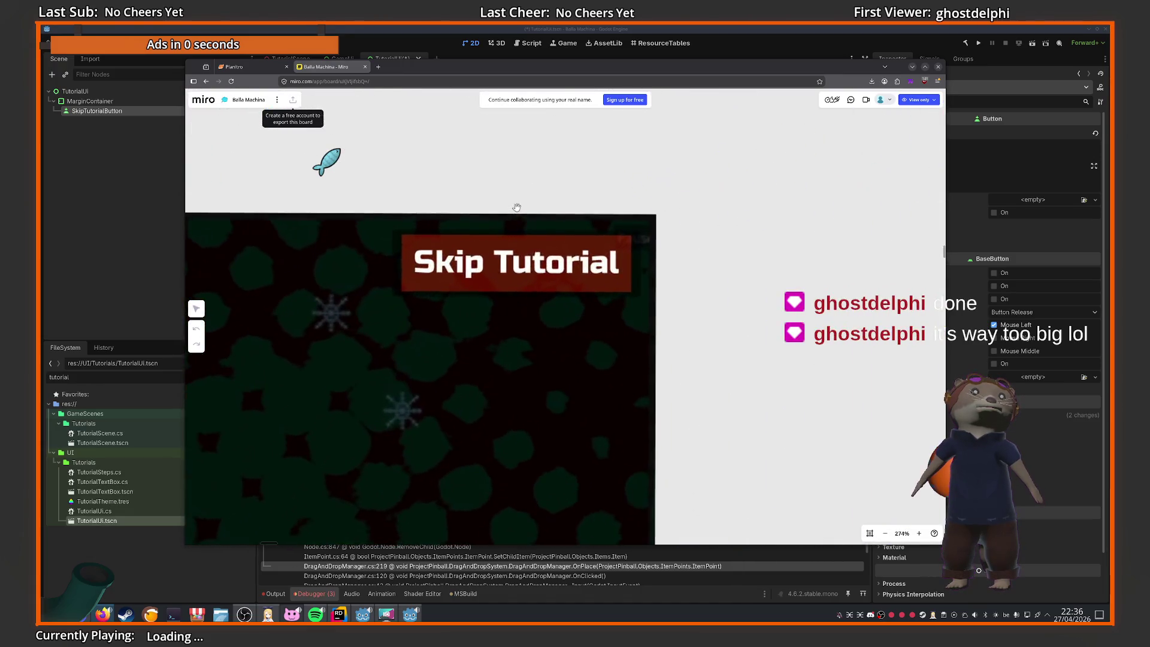
scroll(668, 309, "down", 12)
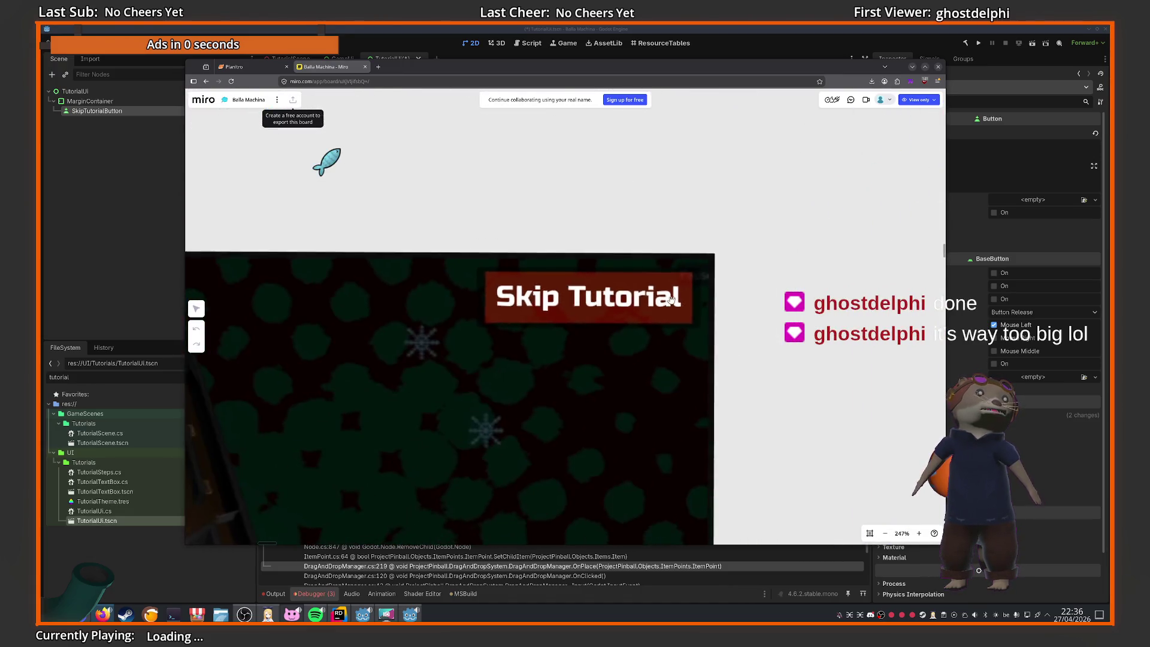
key("alt+Tab")
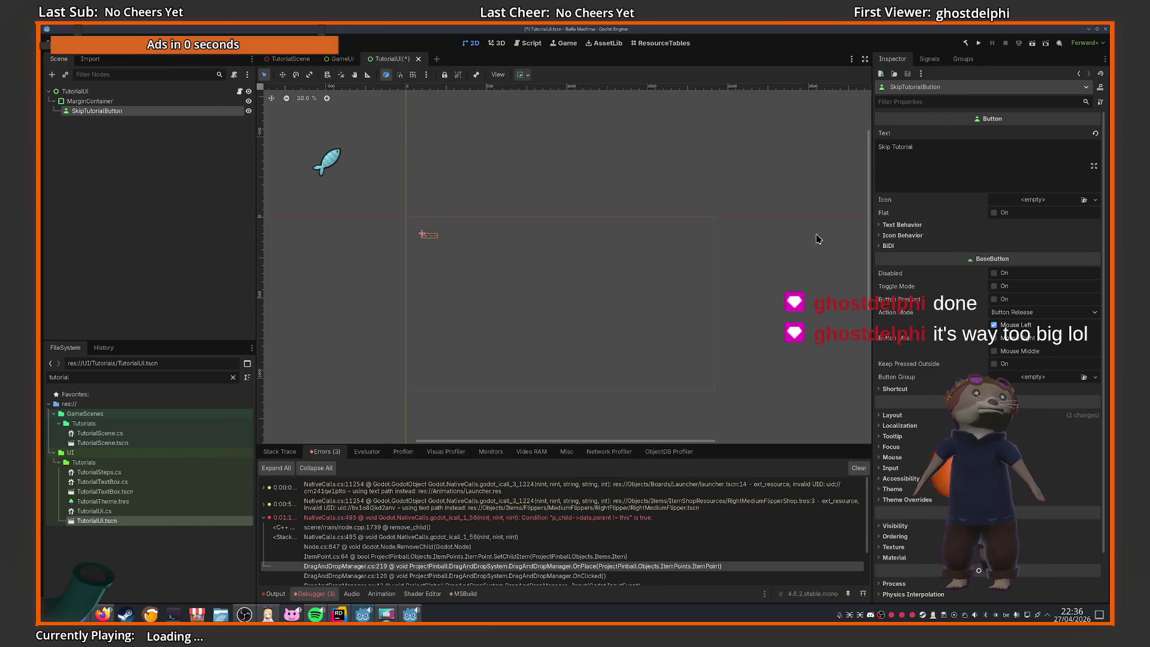
Edit the button's Skip Tutorial text and review its text behaviour settings
left_click(1023, 190)
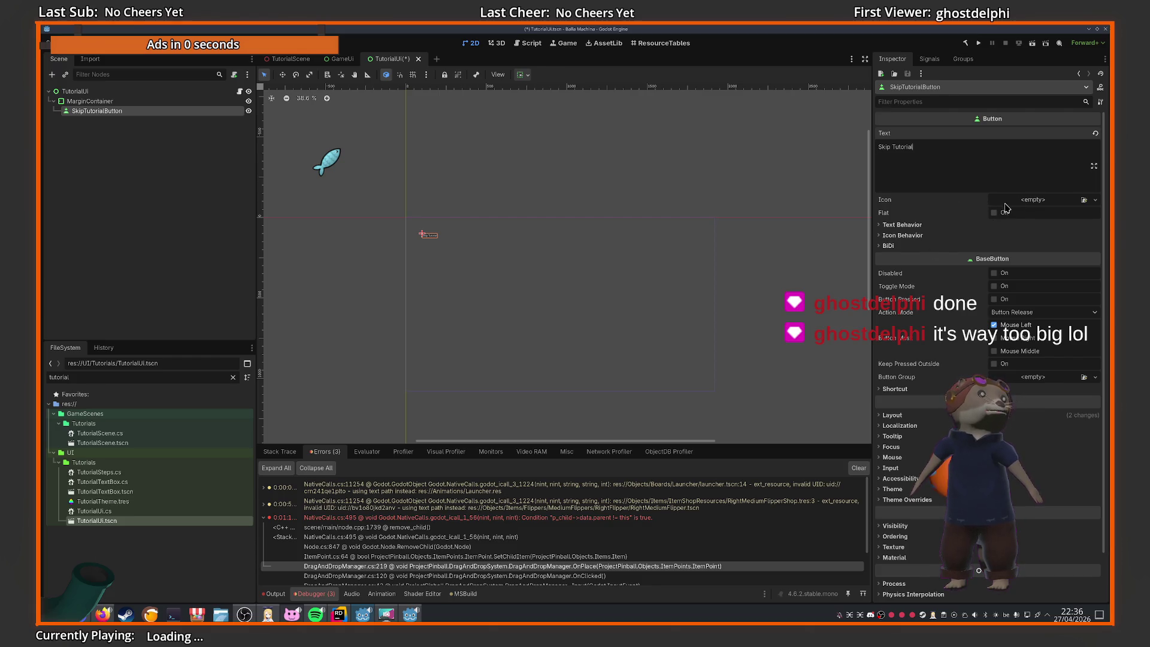
left_click(1018, 200)
left_click(1018, 202)
left_click(904, 225)
left_click(916, 227)
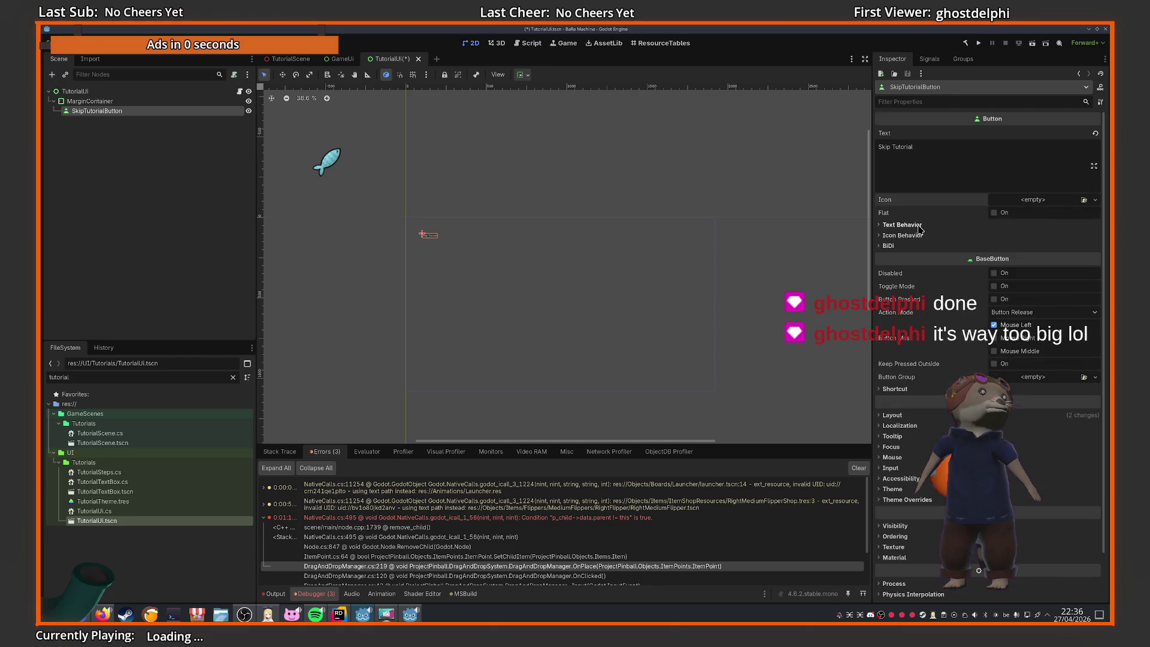
scroll(894, 484, "down", 2)
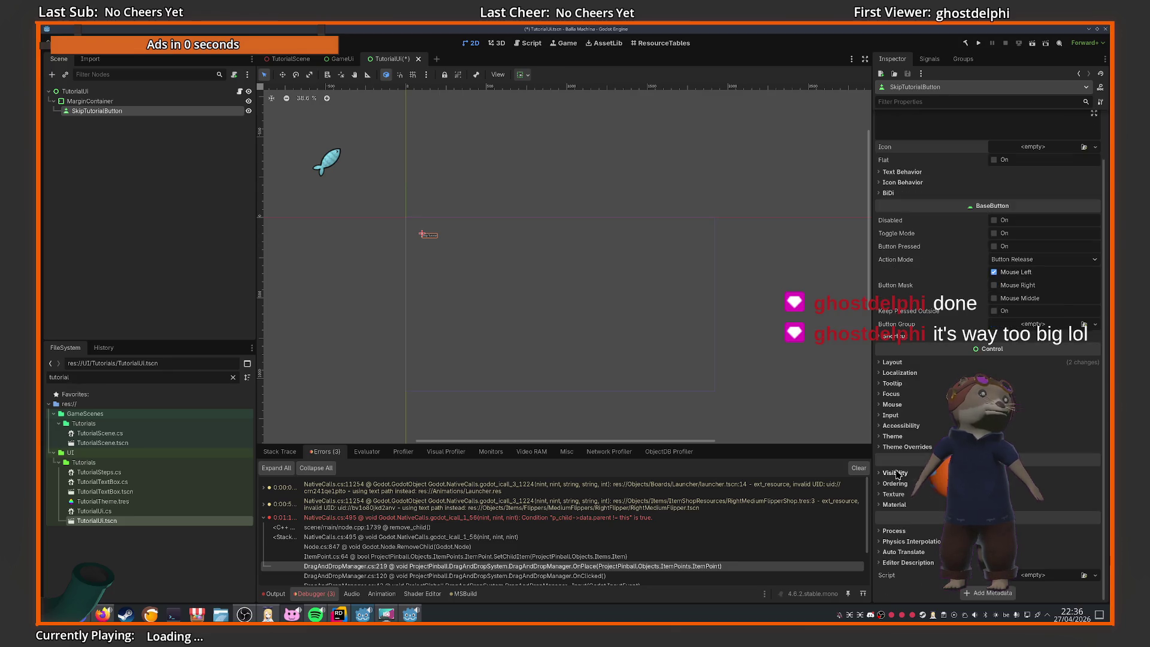
Set SkipTutorialButton's Theme Type Variation to Button
left_click(892, 437)
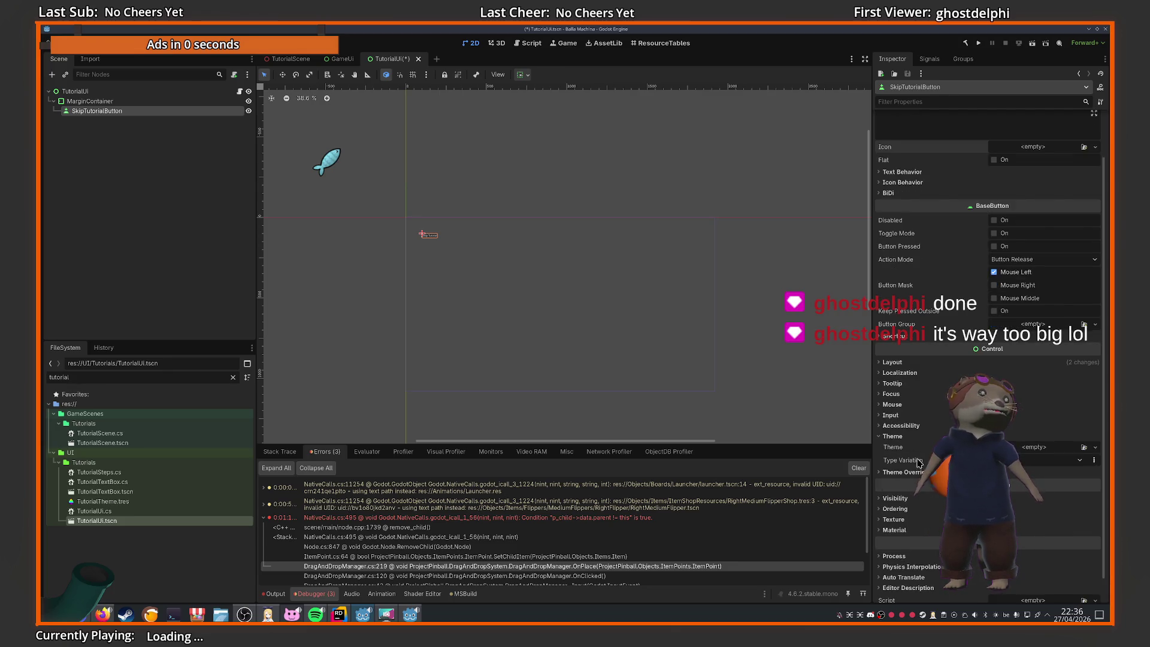
scroll(918, 463, "down", 1)
left_click(1031, 438)
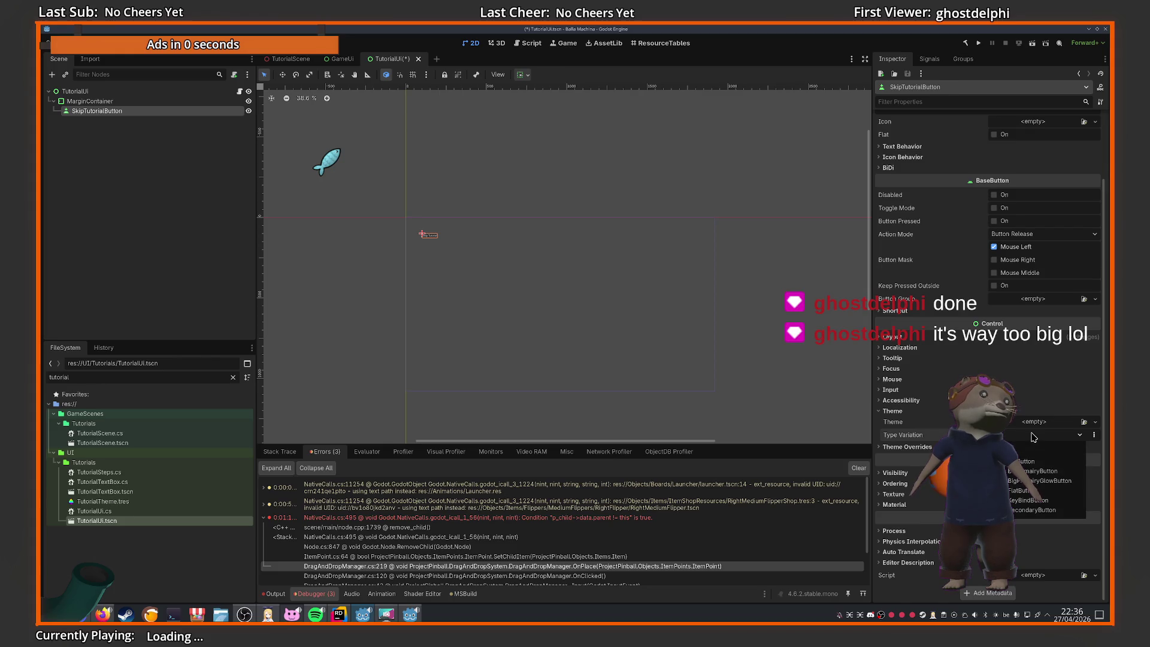
left_click(1093, 436)
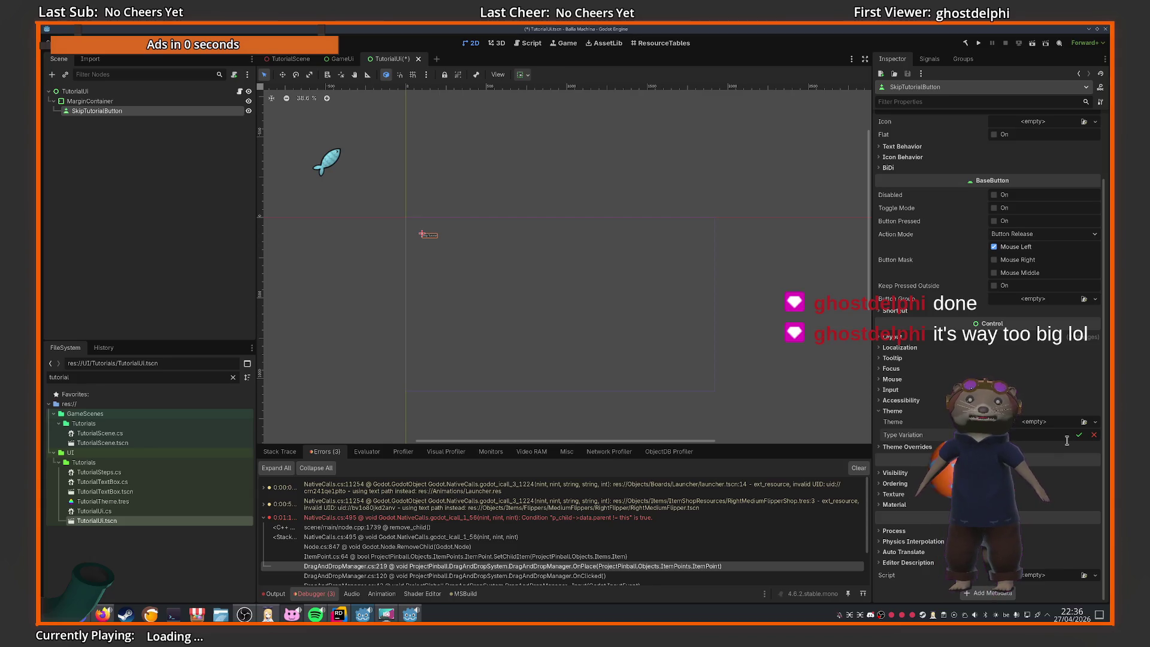
type("Button")
left_click(1077, 435)
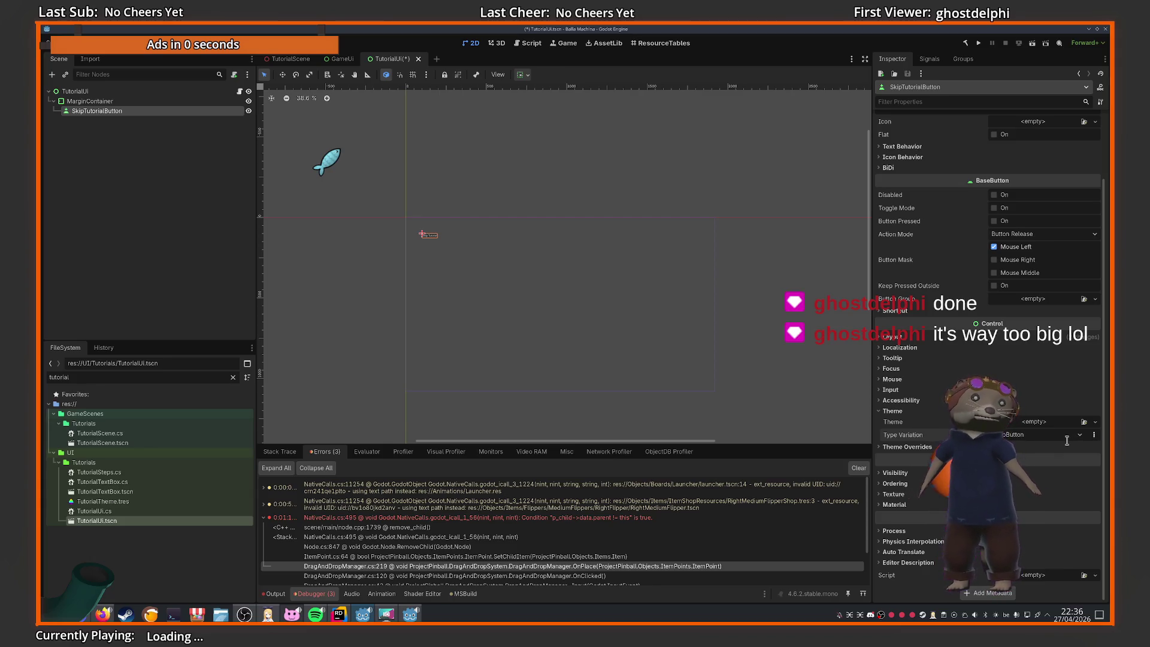
left_click(1095, 422)
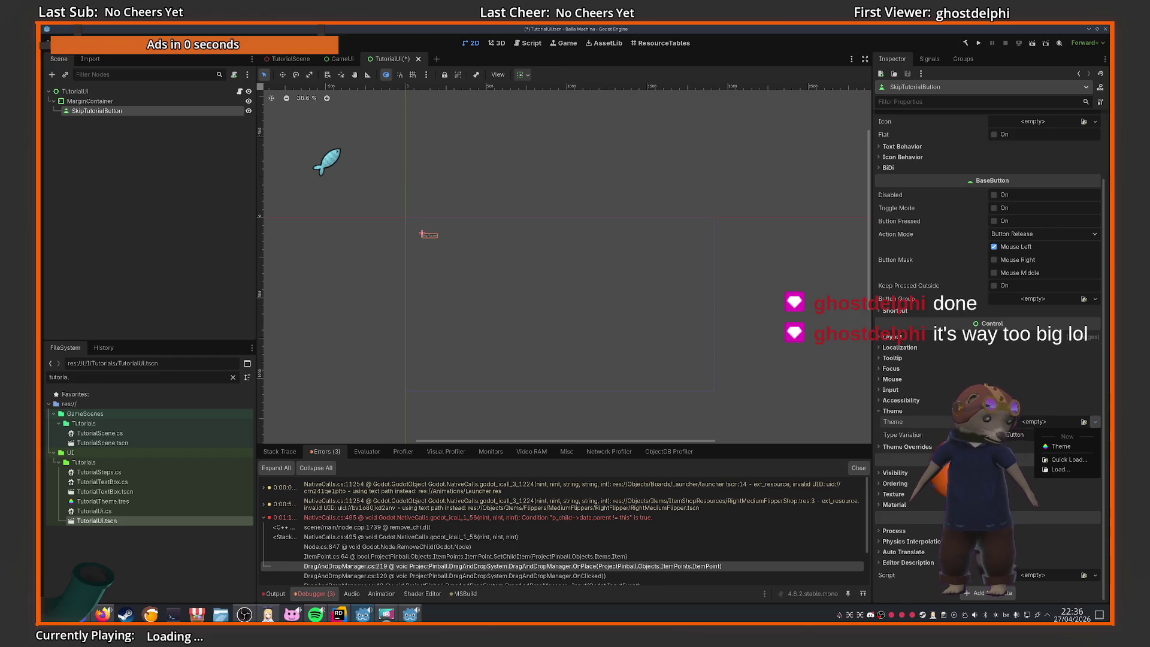
left_click(1079, 435)
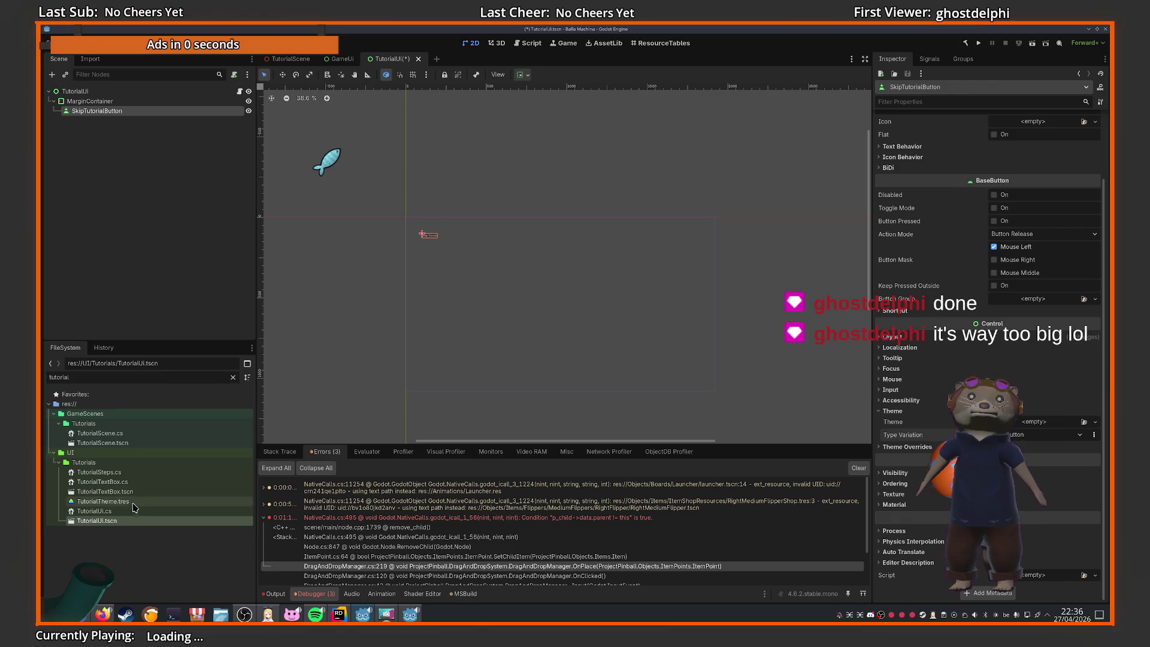
Open TutorialTheme.tres and quick-load it as SkipTutorialButton's Theme
left_click(103, 501)
double_click(133, 505)
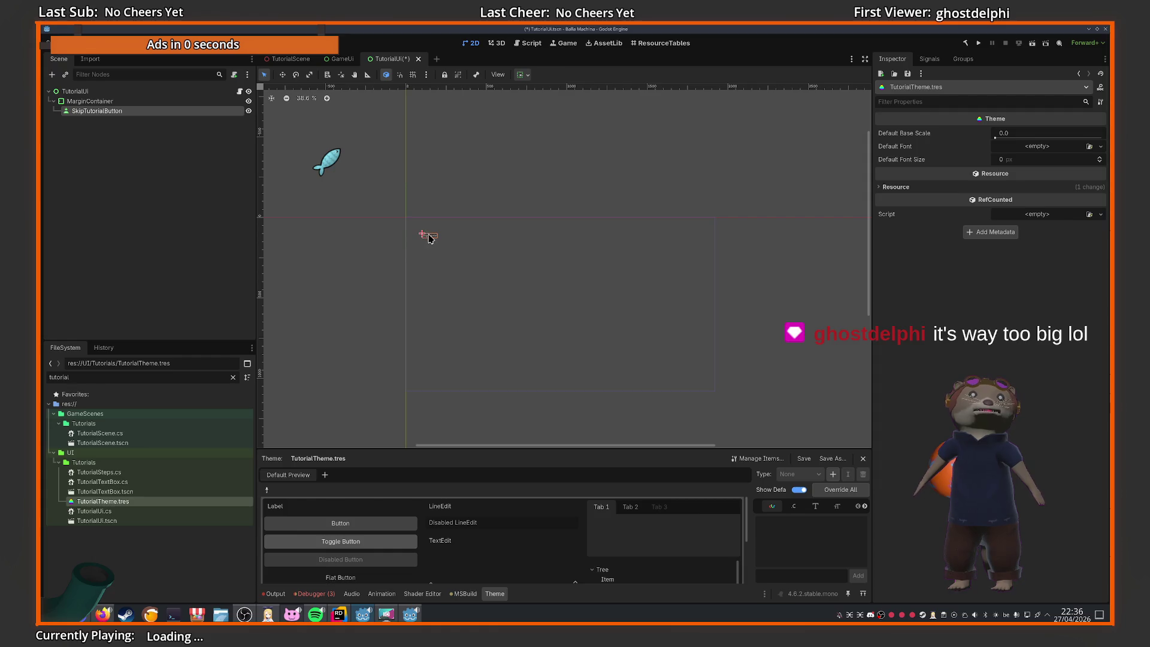
left_click(91, 115)
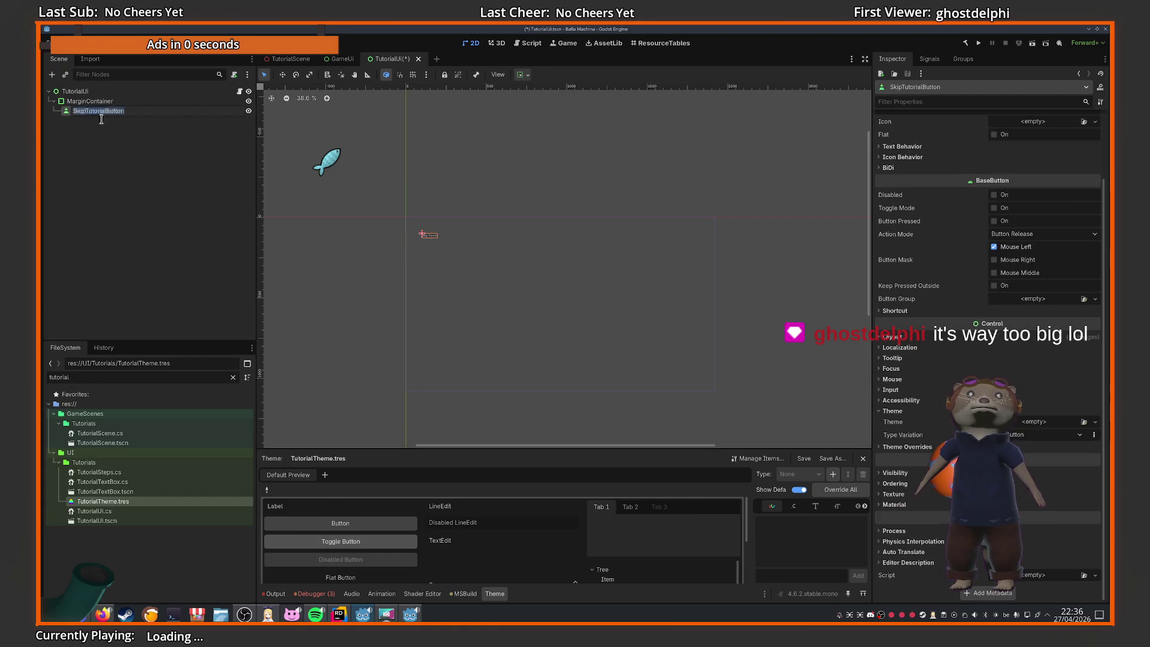
left_click(1034, 421)
left_click(1061, 459)
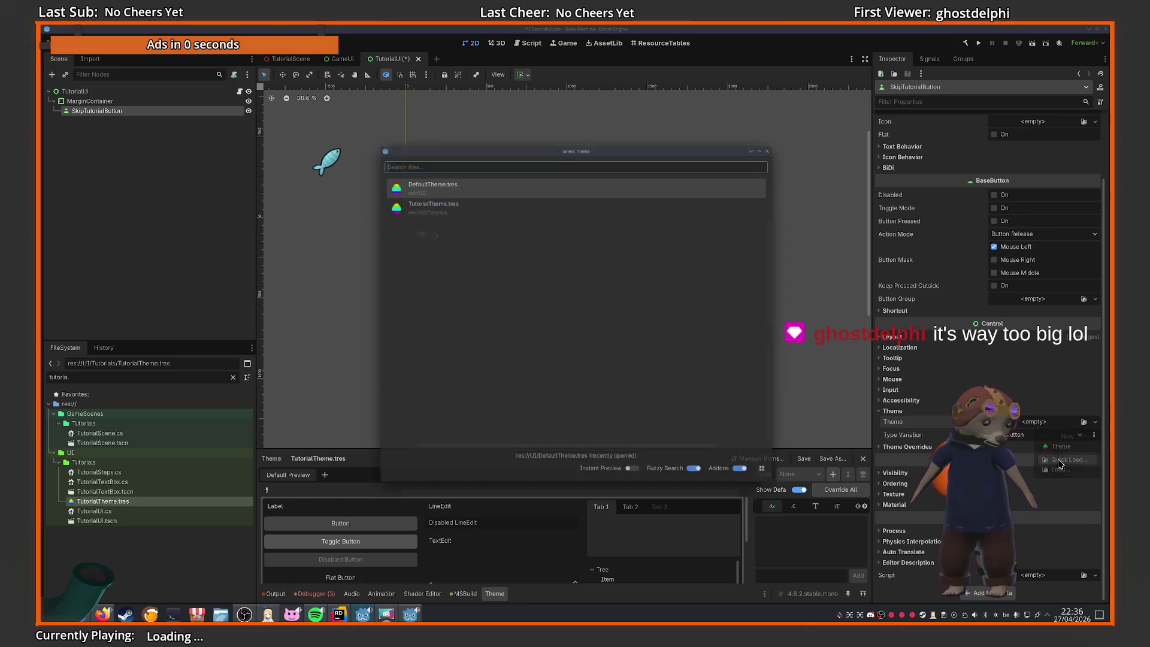
key("Return")
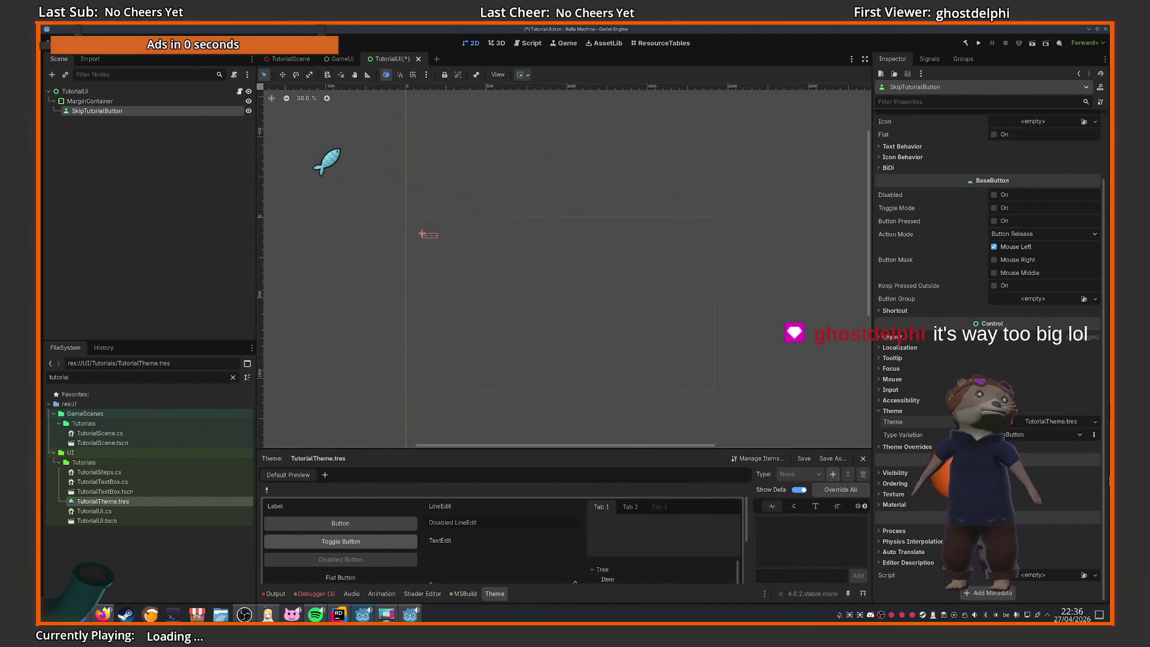
Drag the theme editor panel's splitter up to make it taller
left_click(1079, 434)
left_click(1021, 448)
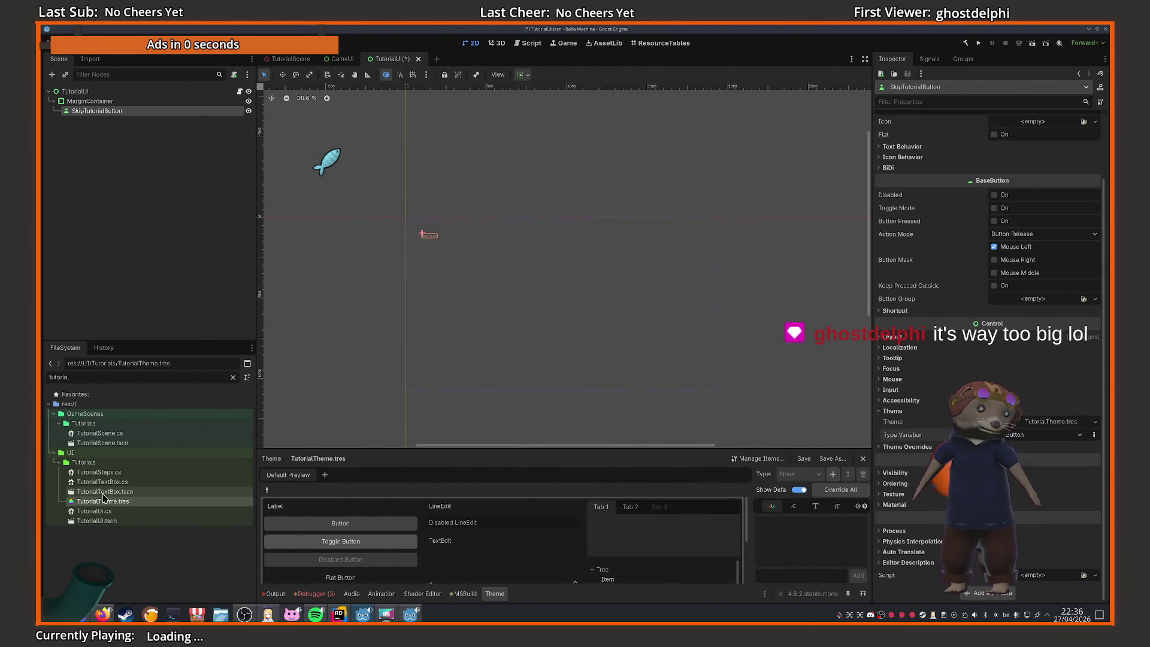
left_click(509, 502)
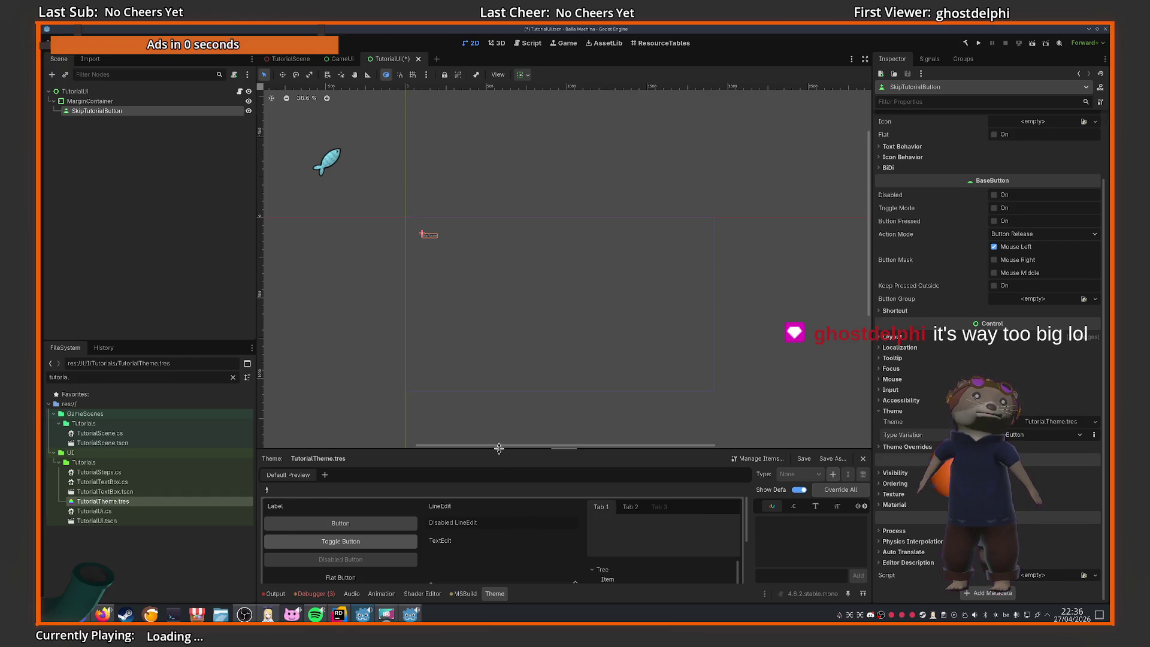
left_click_drag(499, 448, 506, 375)
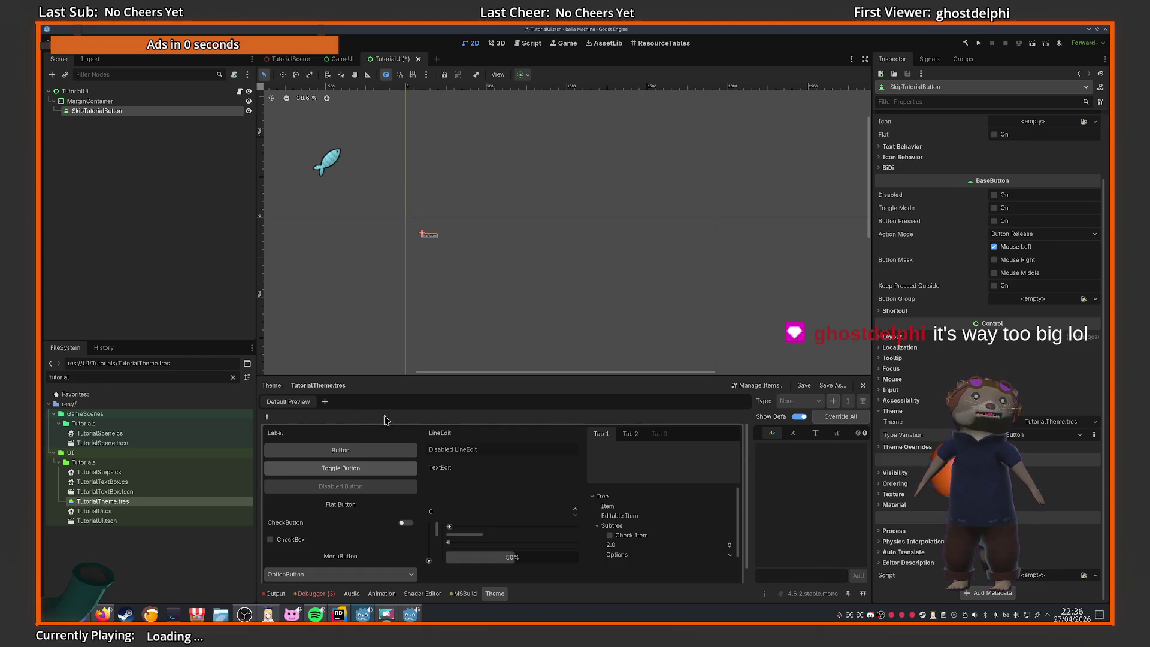
Add a new SkipButton type to TutorialTheme.tres via Manage Items
left_click(832, 401)
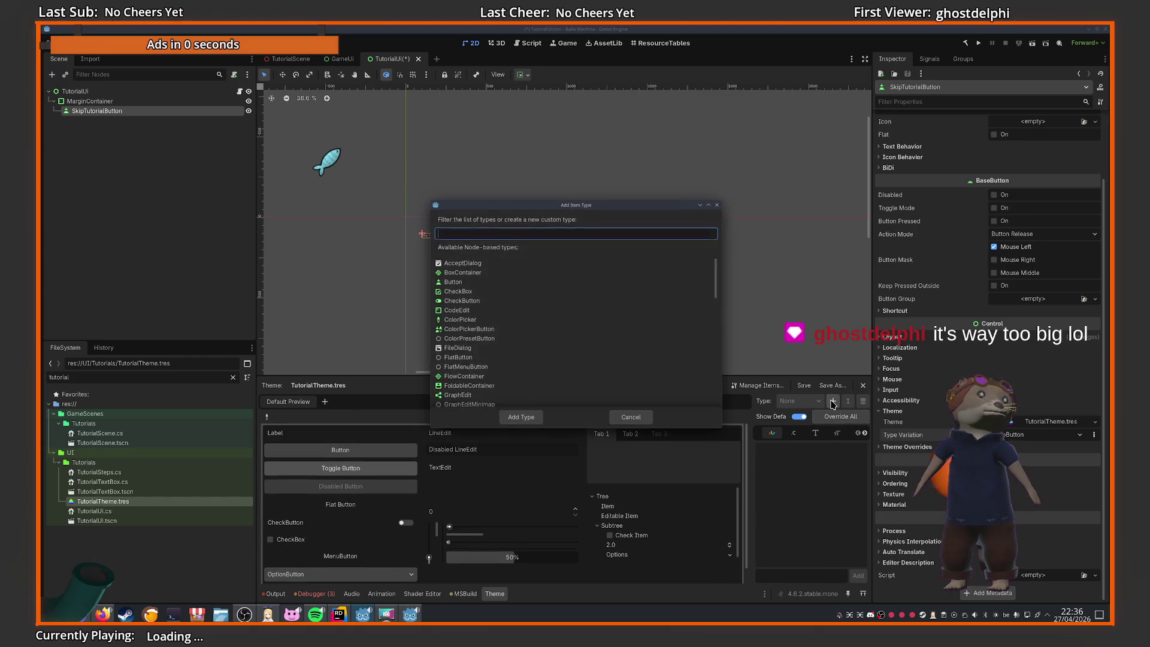
left_click(635, 419)
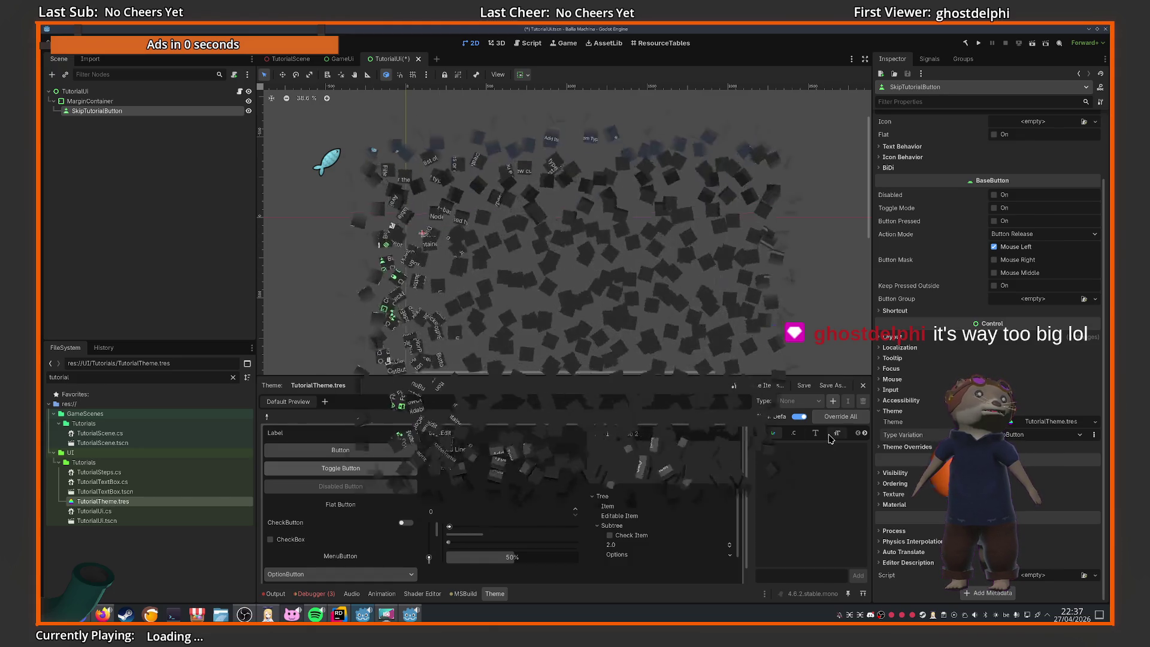
left_click(772, 386)
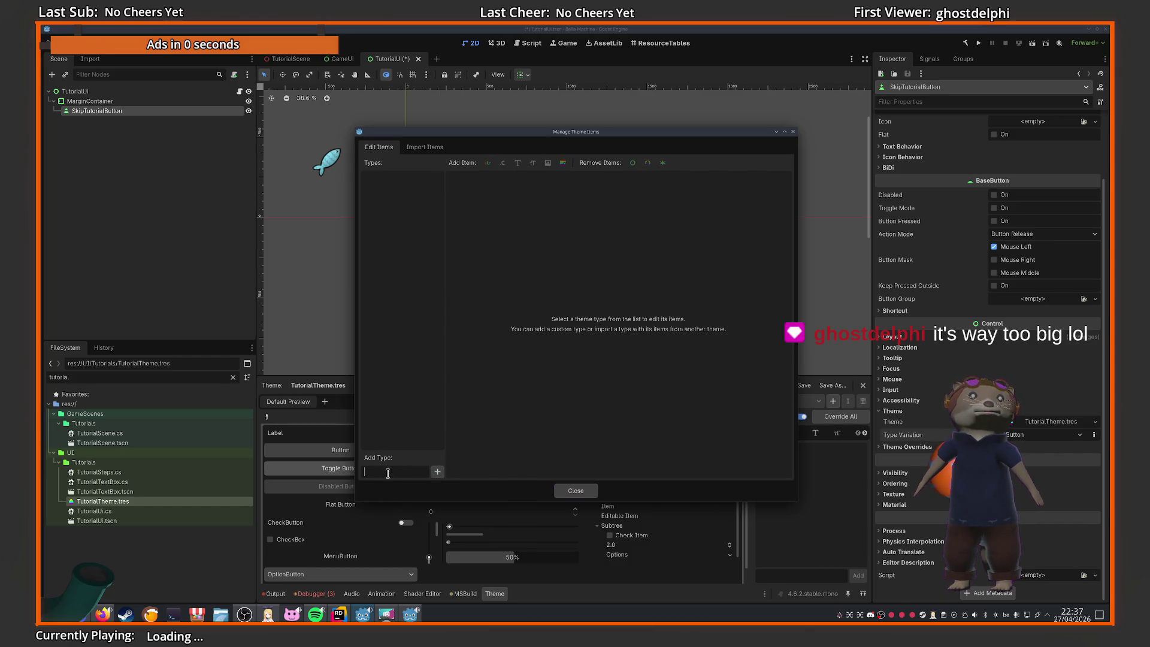
type("SkipButton")
key("Return")
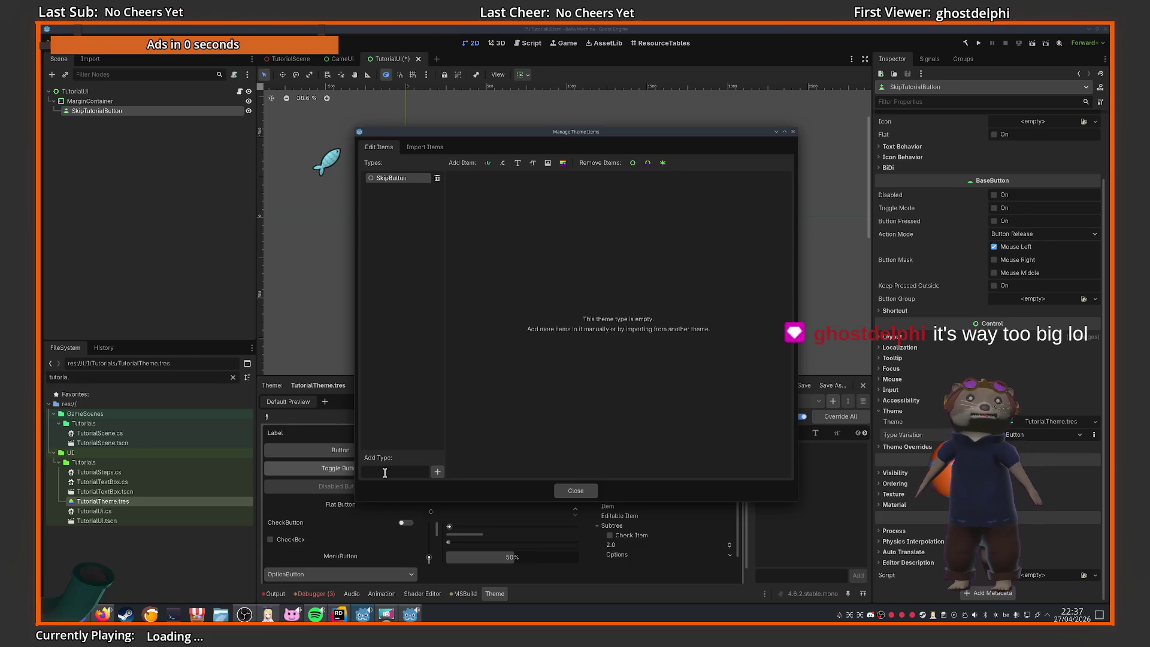
left_click(582, 490)
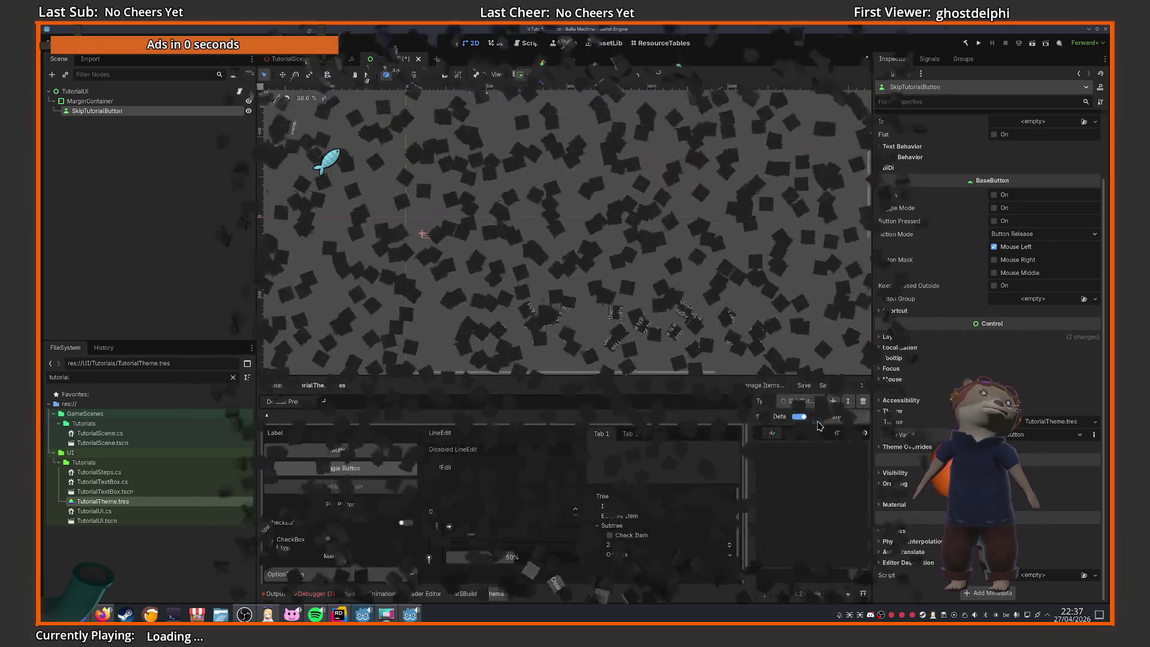
Set SkipButton's base type to Button and save the scene
scroll(838, 432, "down", 3)
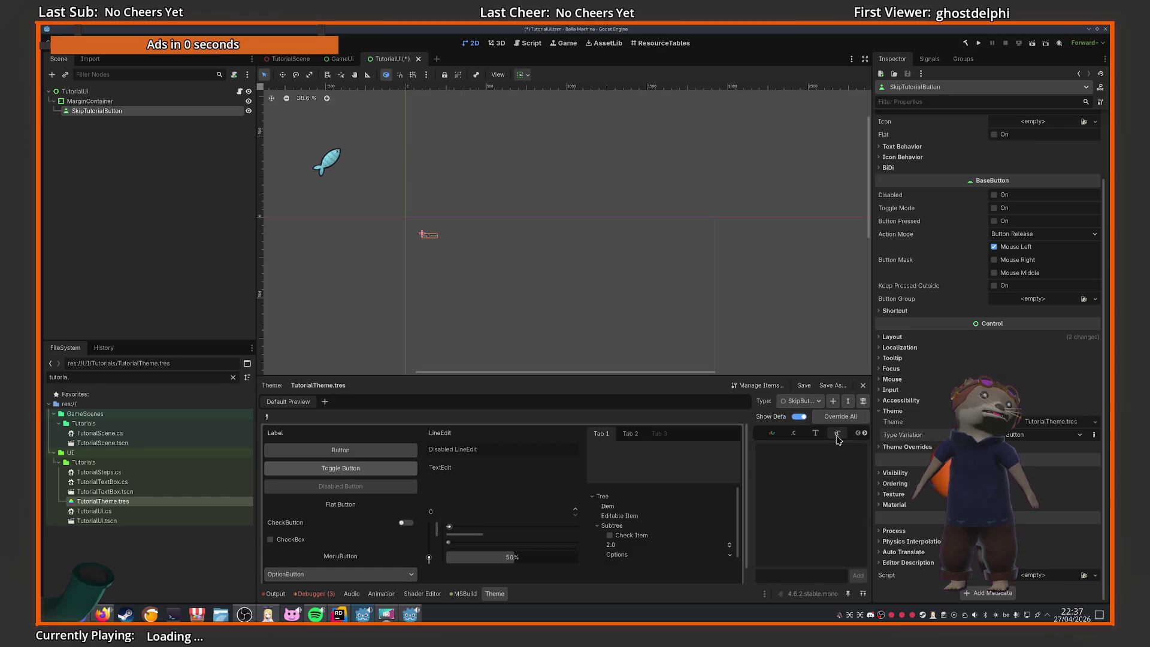
left_click(839, 435)
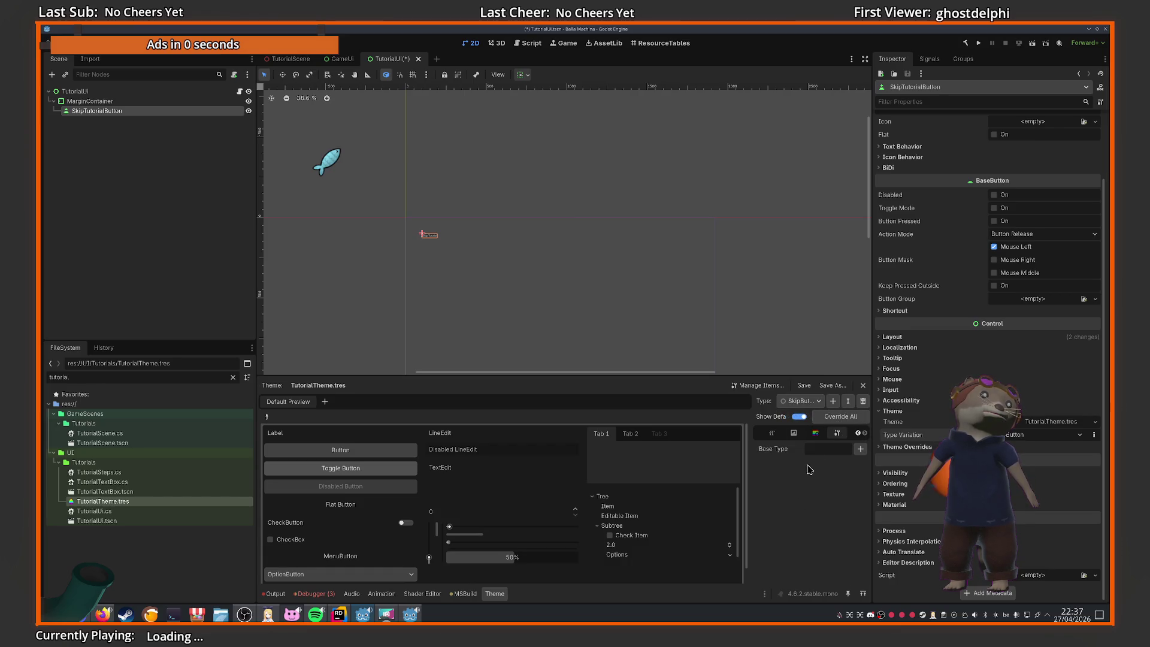
type("Button")
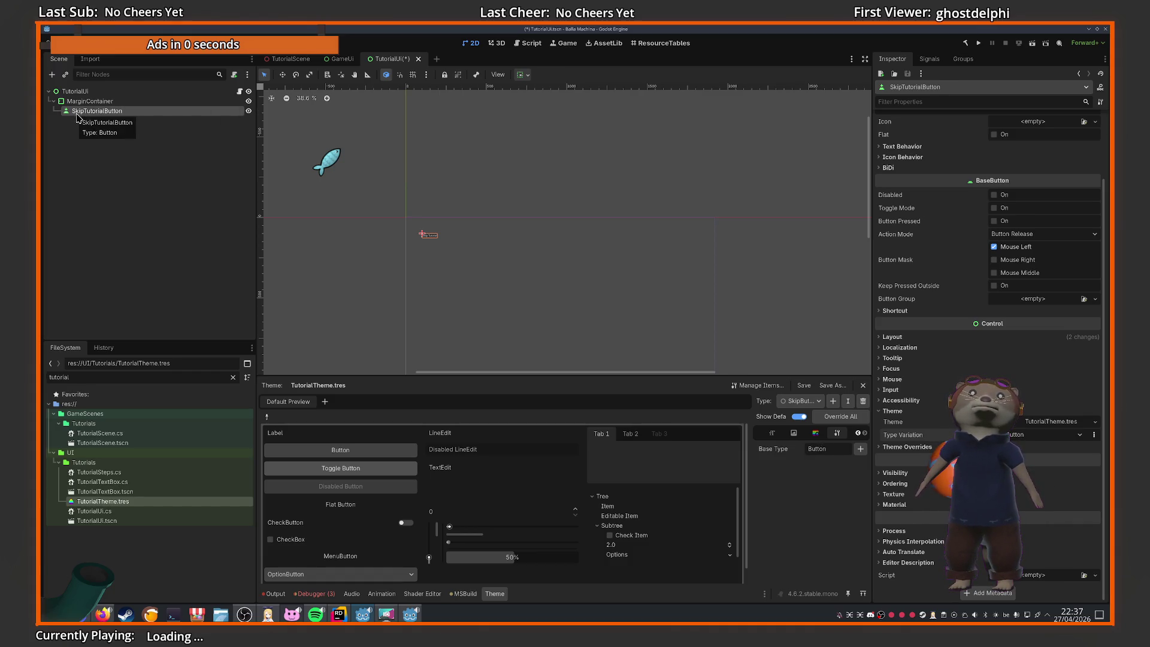
left_click(772, 433)
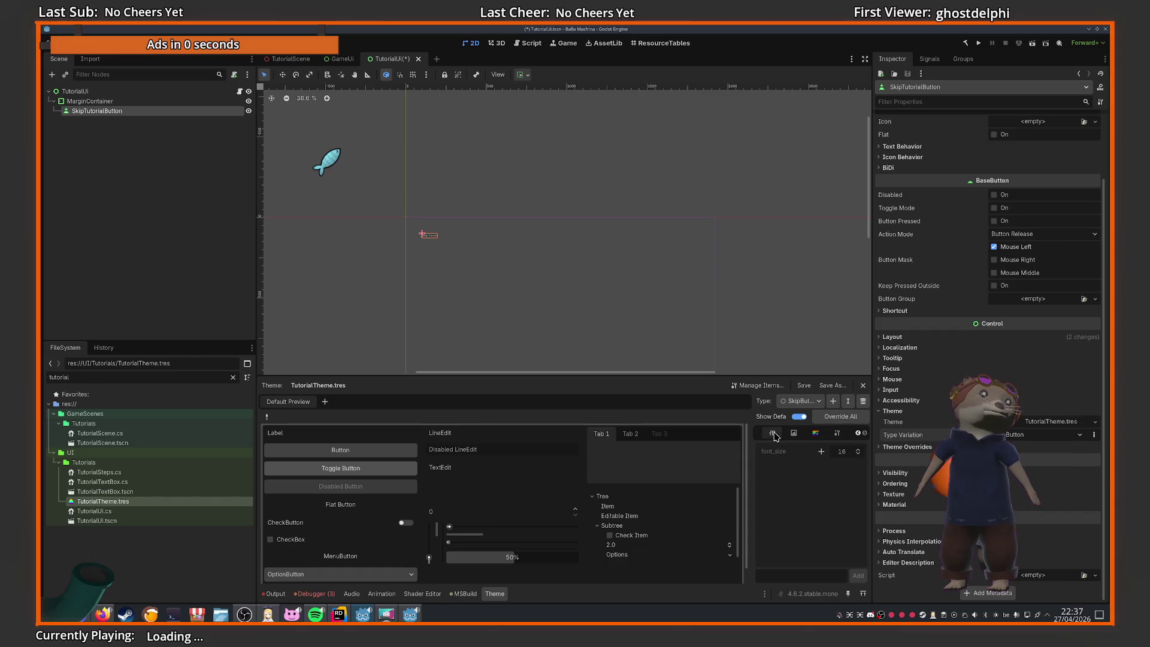
left_click(815, 433)
key("ctrl+s")
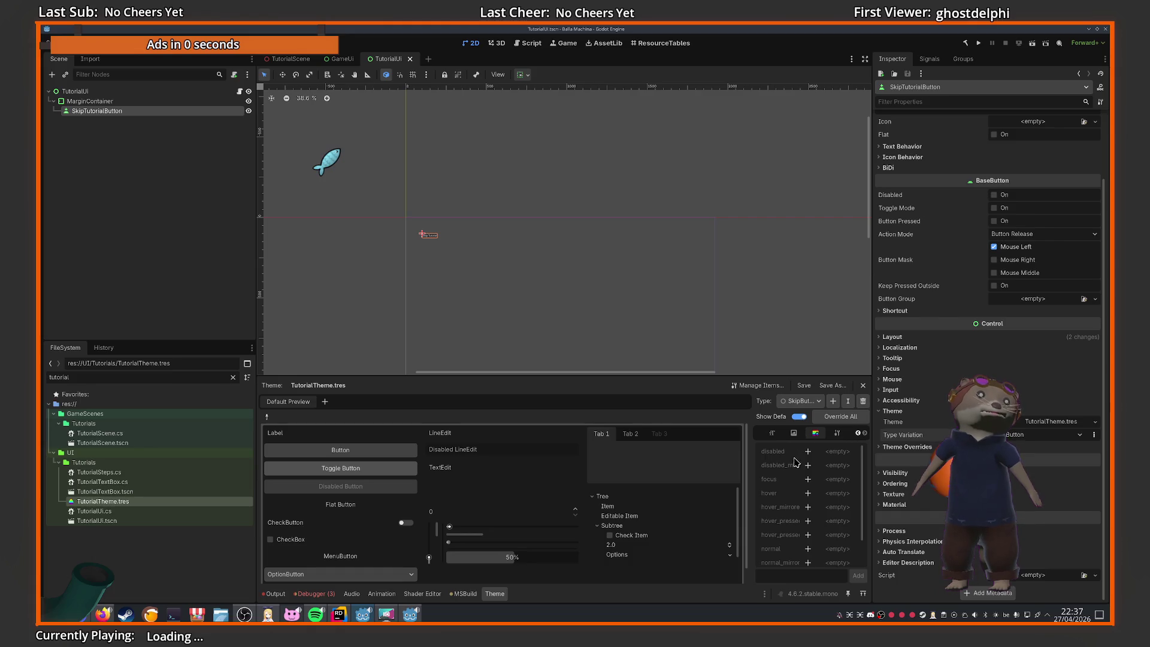
scroll(789, 491, "down", 2)
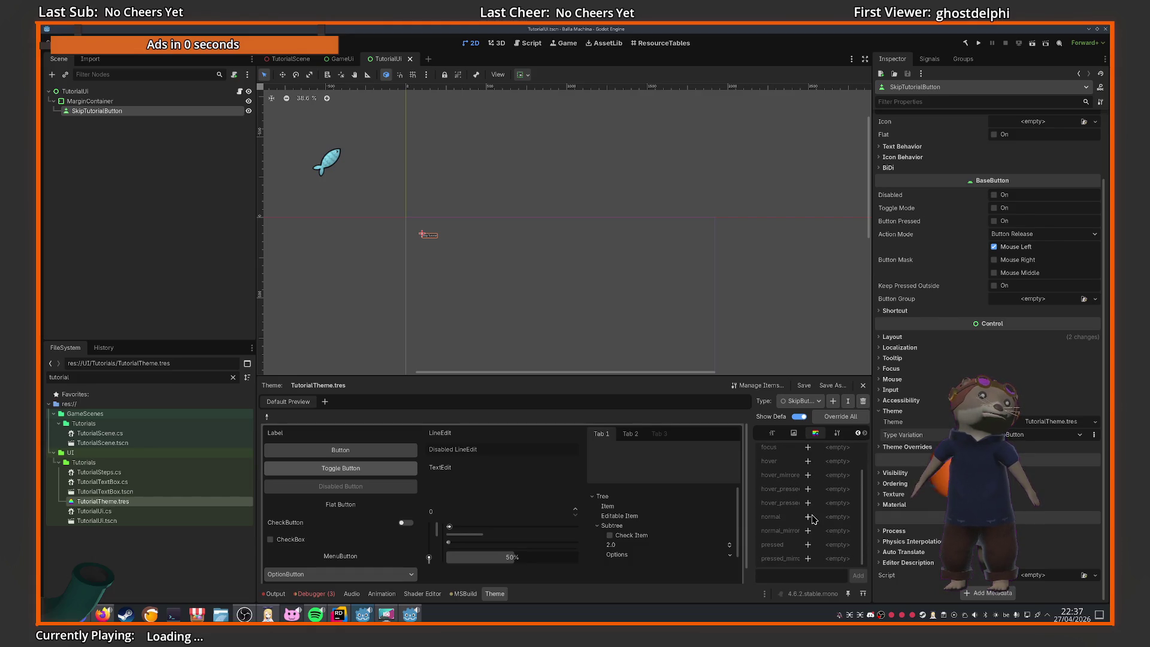
Give SkipButton's normal style slot a new StyleBoxFlat and open it for editing
left_click(809, 517)
left_click(835, 518)
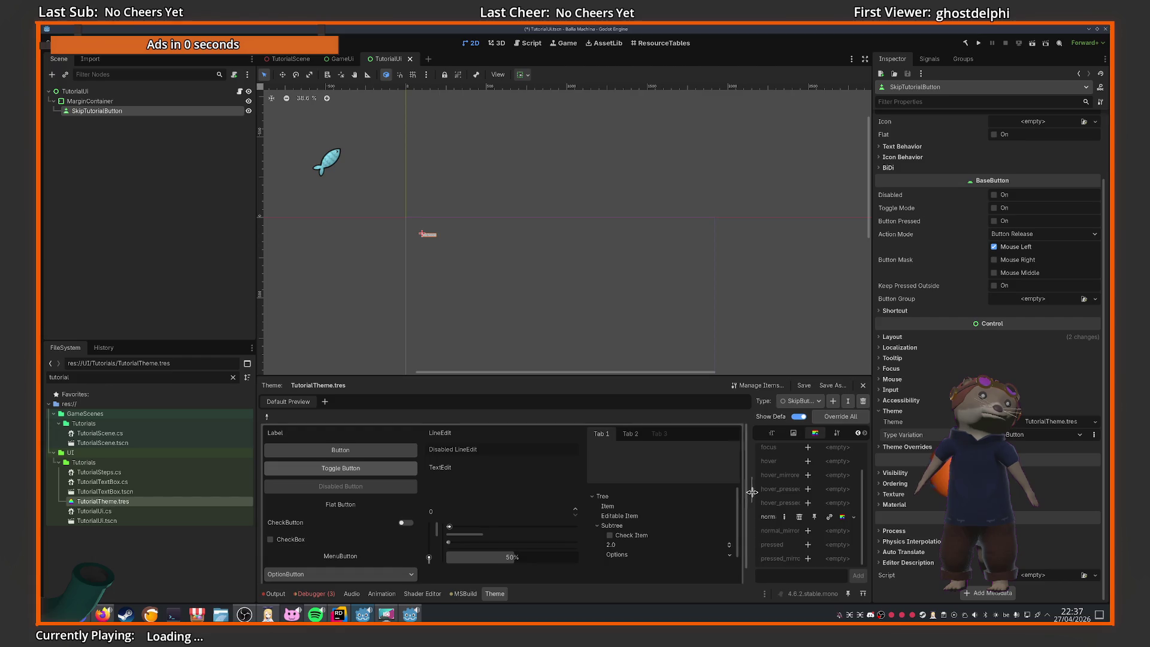
left_click_drag(749, 493, 580, 495)
left_click(807, 518)
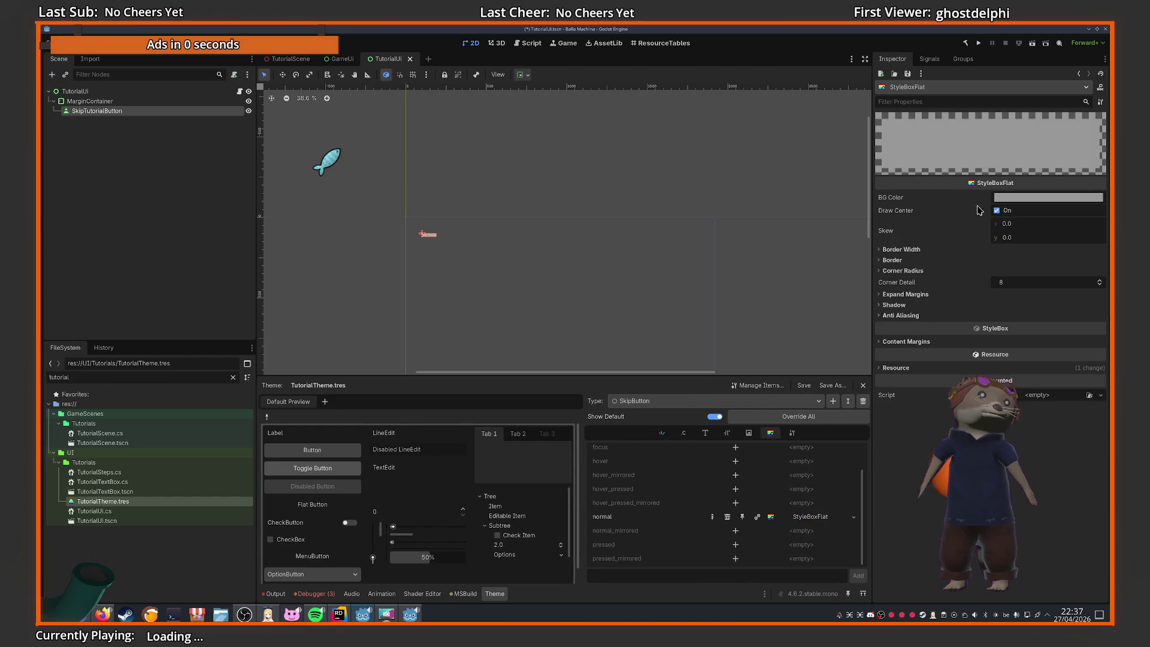
scroll(429, 279, "up", 15)
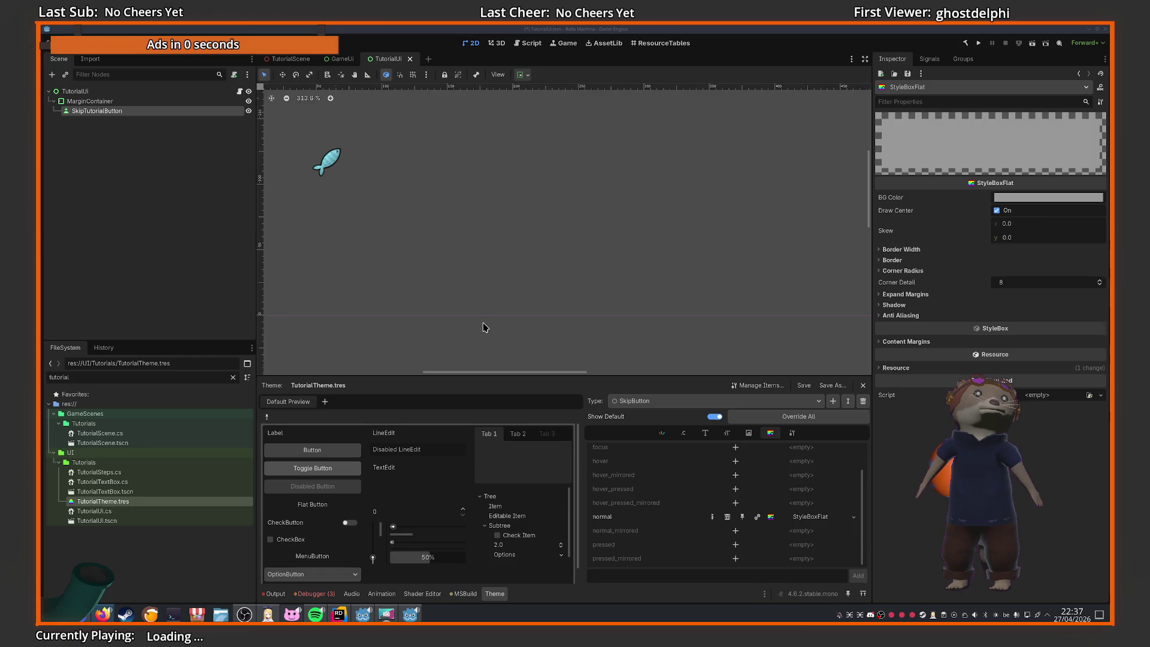
scroll(482, 323, "down", 11)
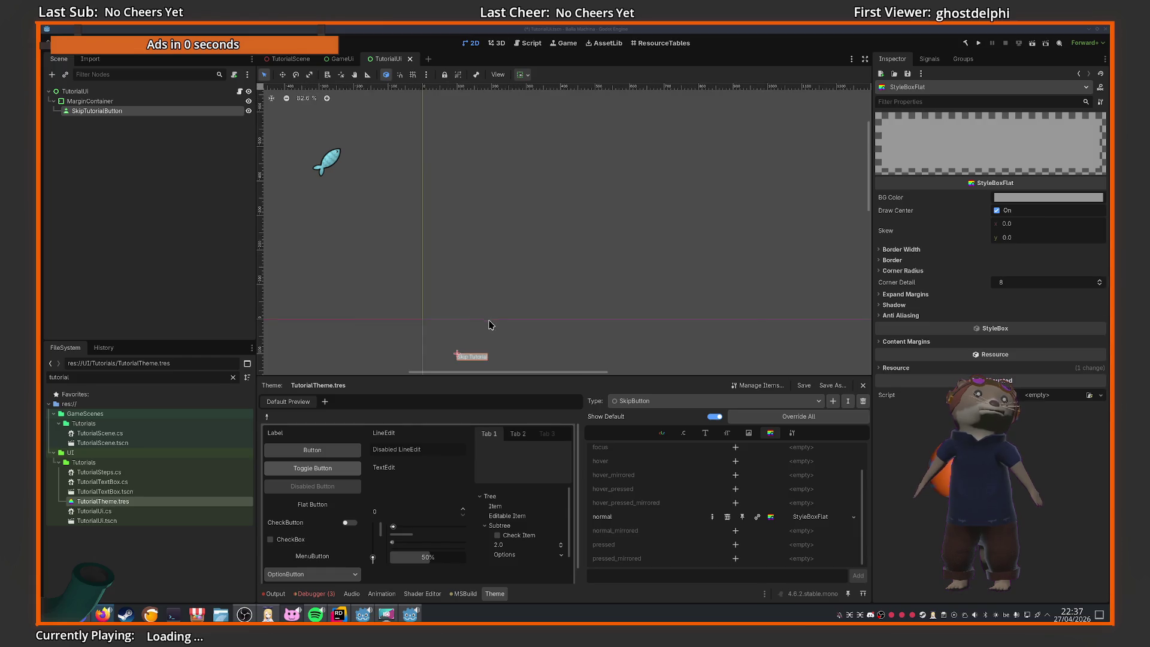
Check the Miro board in Firefox, then minimise Firefox to return to Godot
left_click(104, 615)
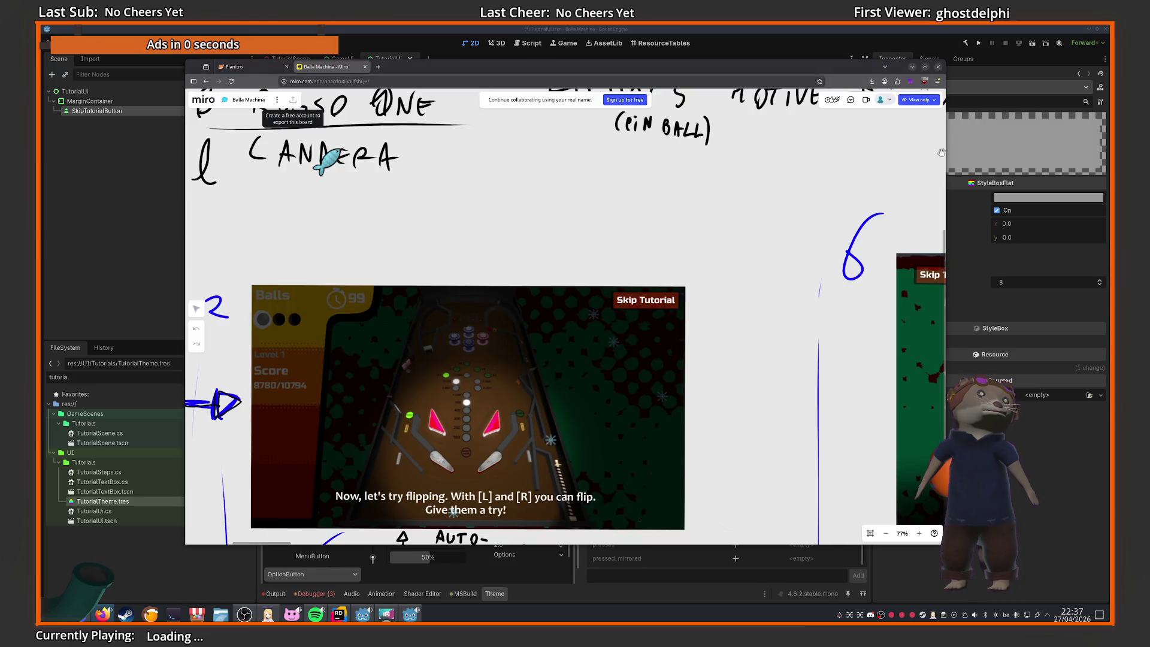
right_click(824, 67)
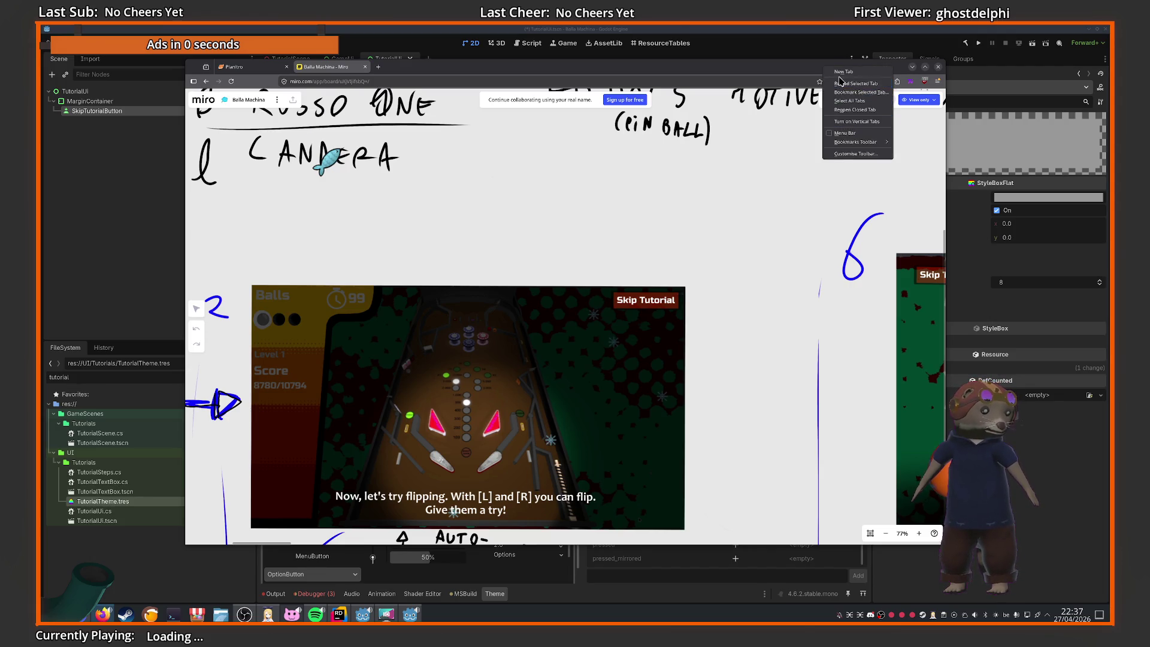
left_click(765, 65)
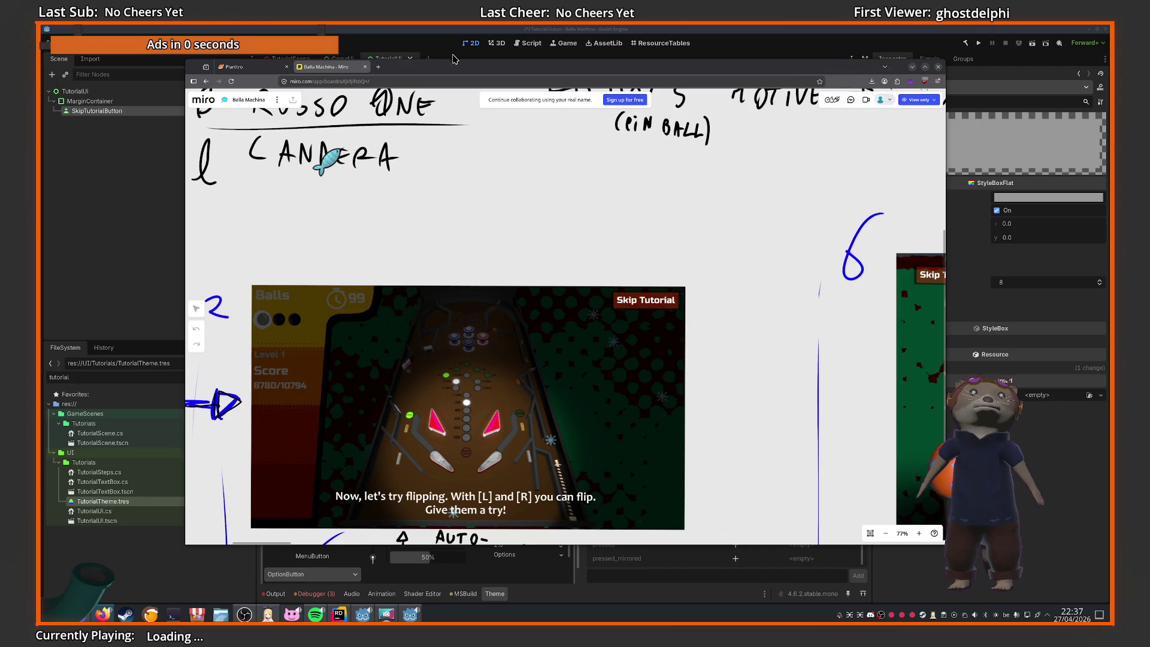
key("super+Page_Down")
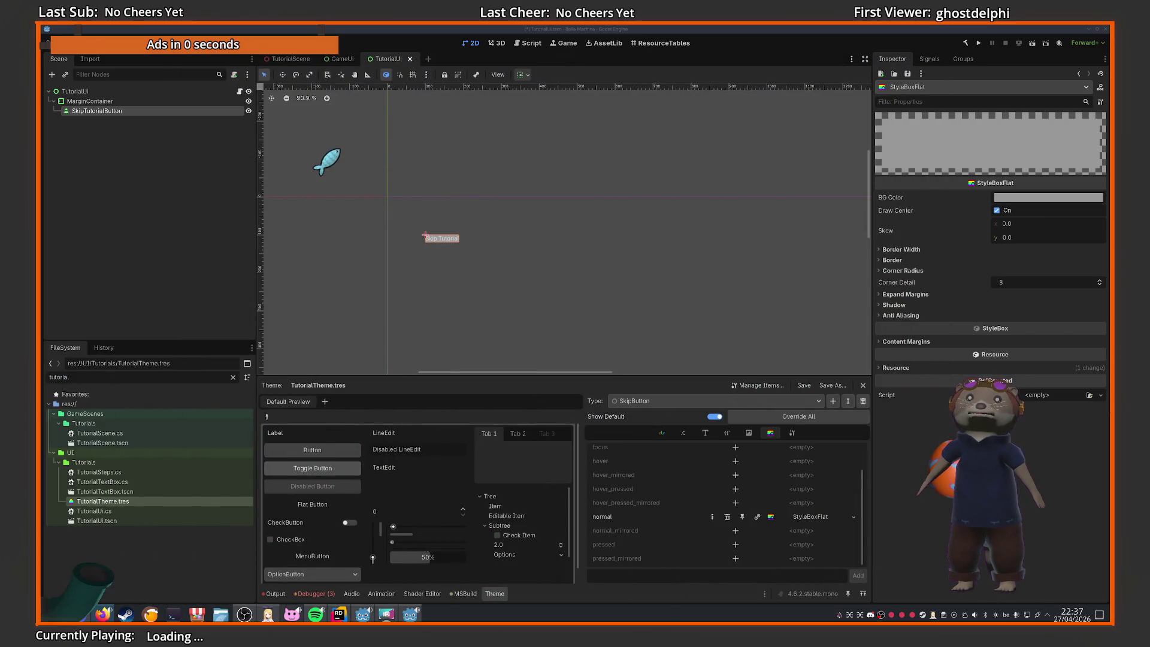
Set the SkipButton normal StyleBoxFlat BG Color to an eyedropper-sampled dark red with alpha lowered to 188
left_click(1042, 197)
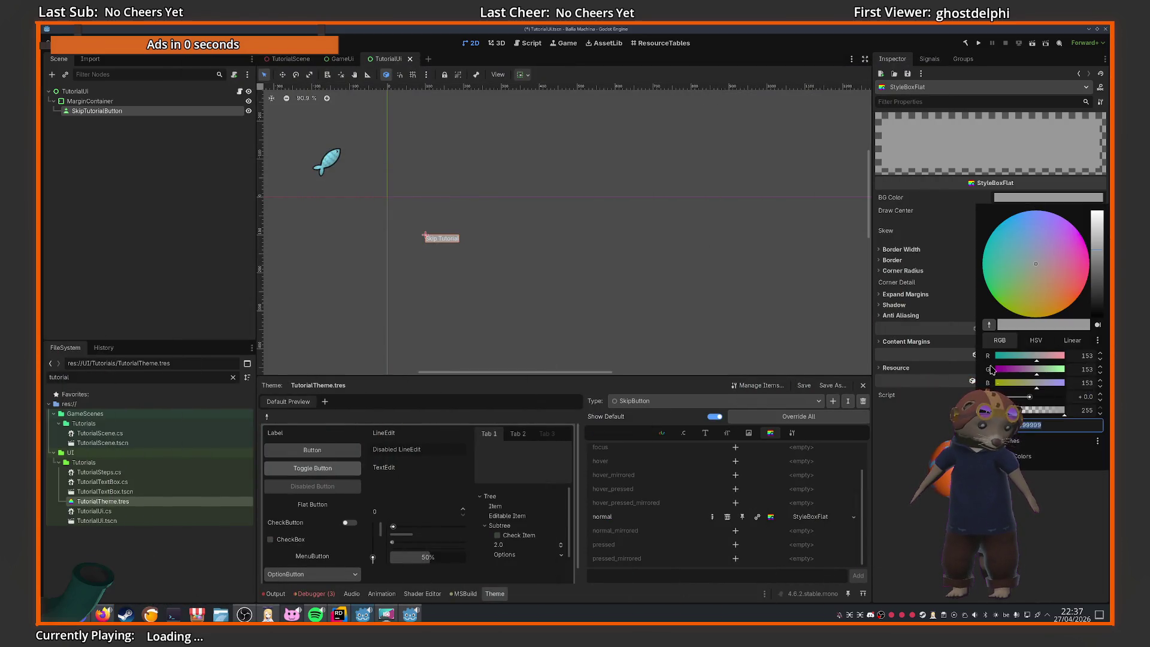
left_click(989, 324)
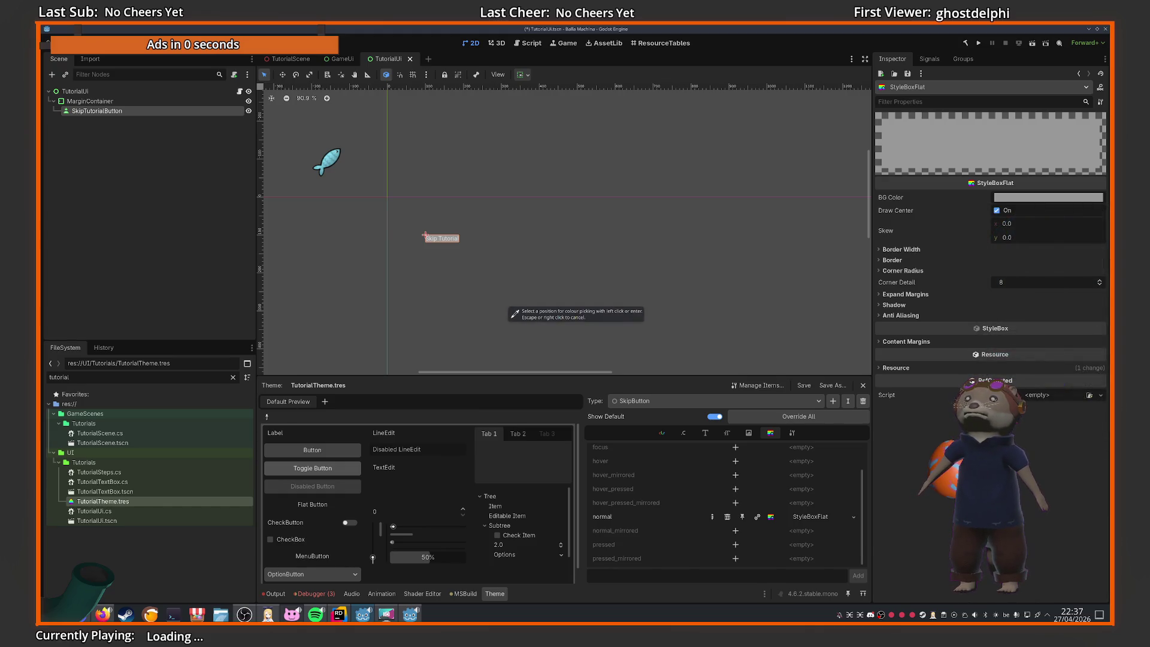
left_click(510, 309)
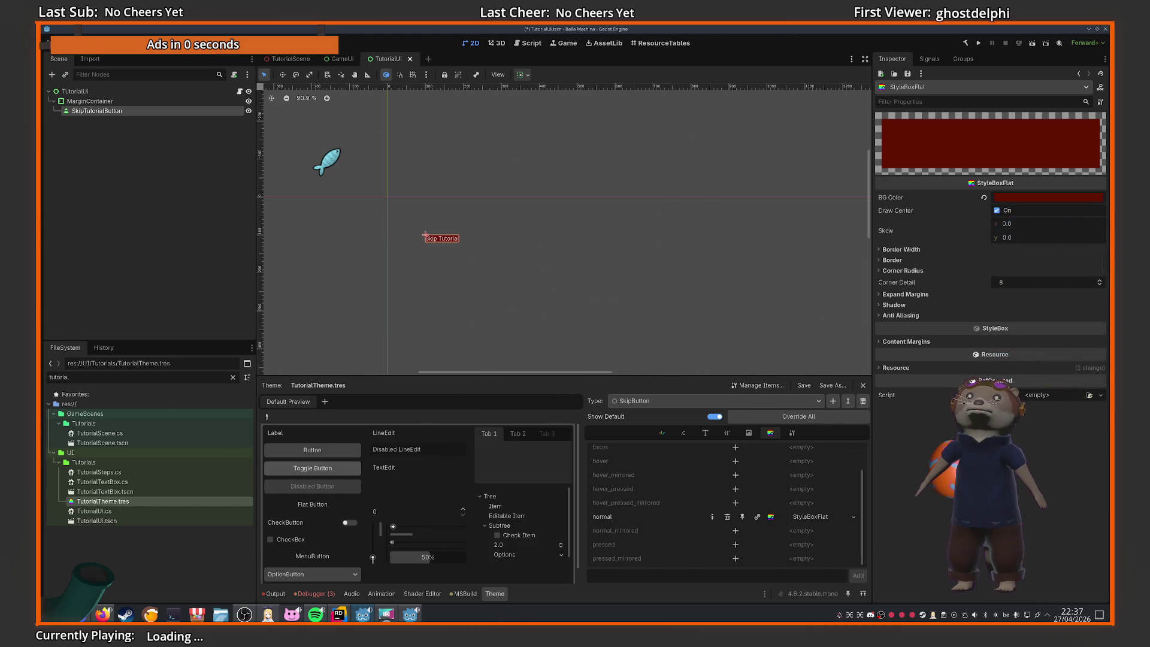
left_click(1012, 198)
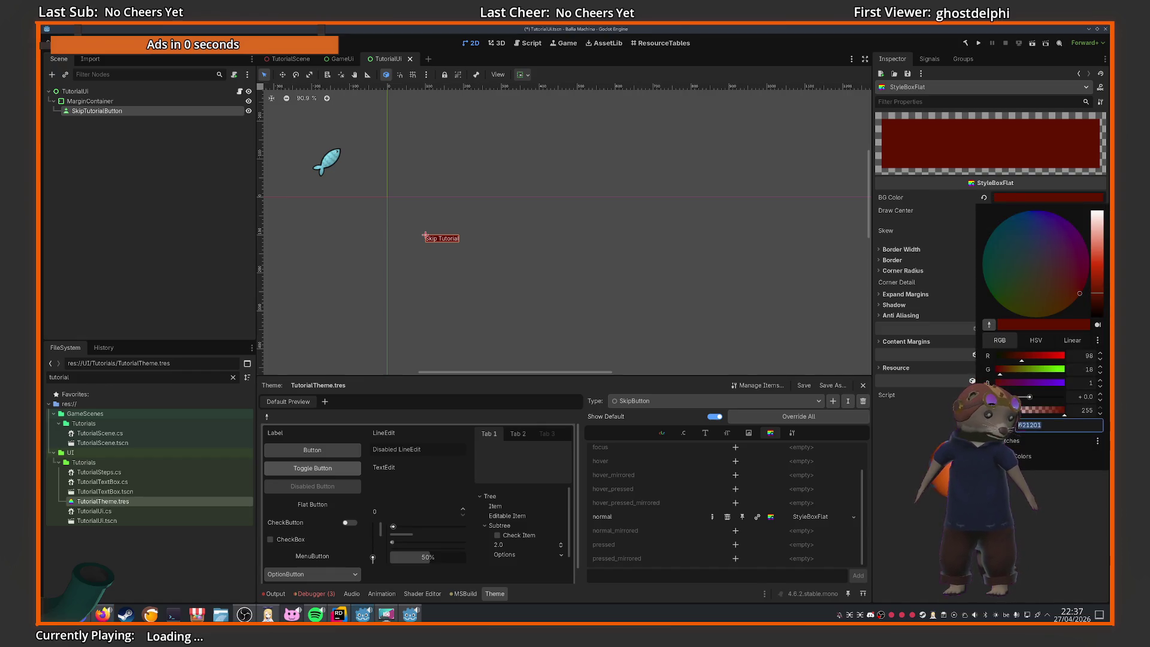
left_click_drag(1062, 415, 1045, 417)
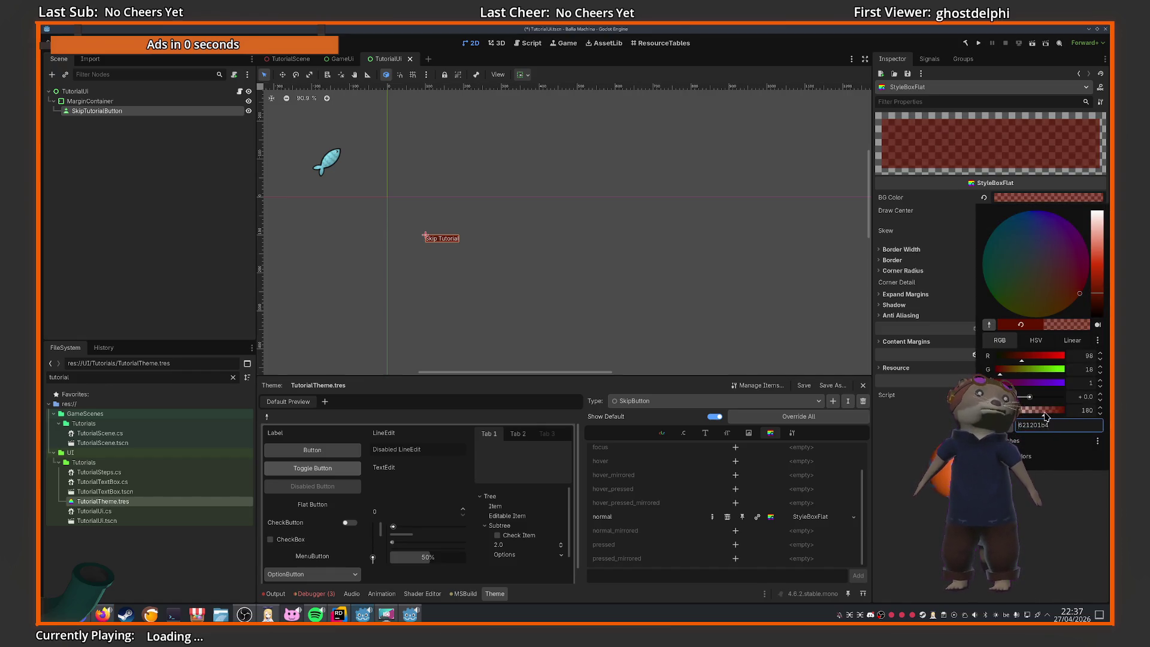
left_click(867, 317)
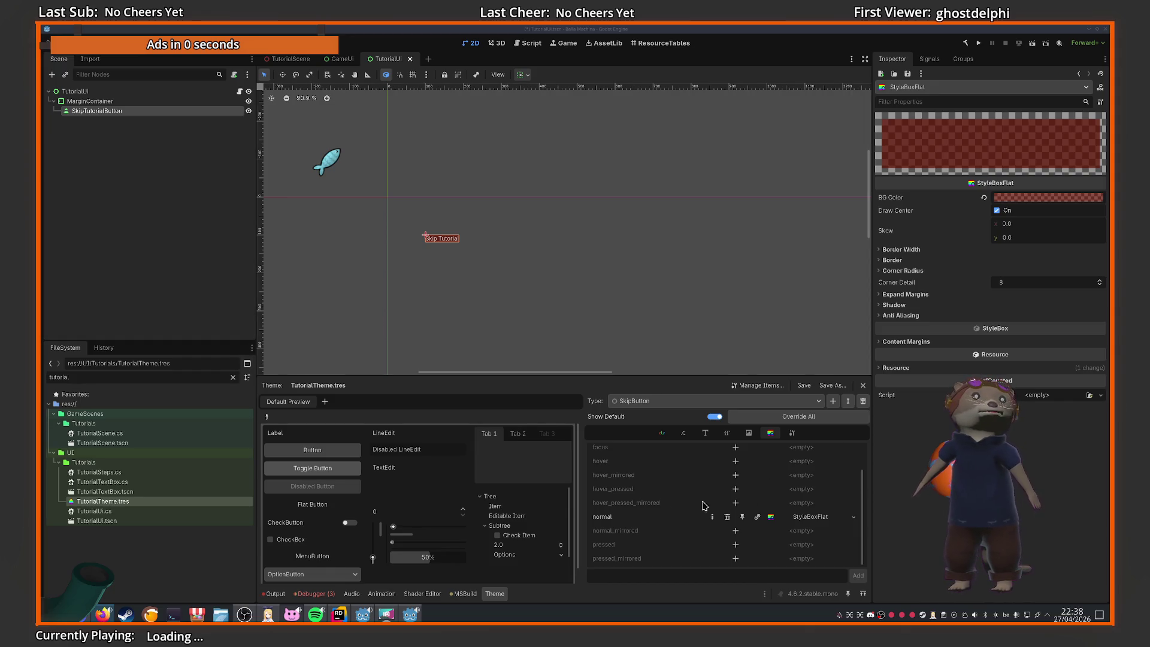
scroll(636, 491, "up", 2)
scroll(636, 491, "down", 2)
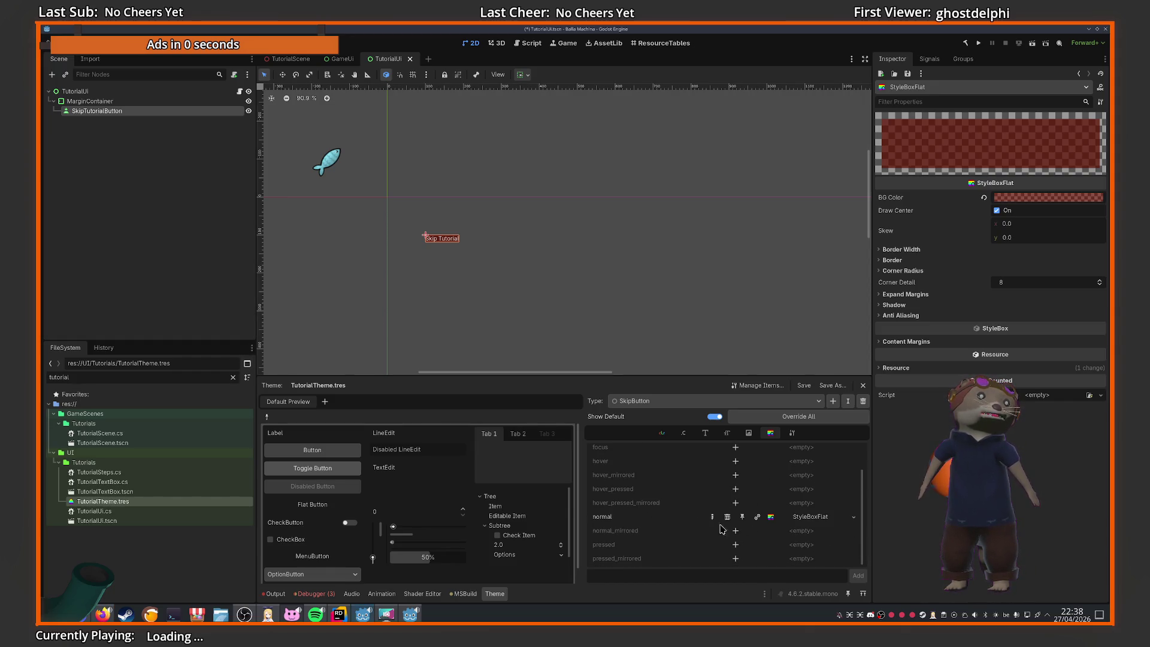
left_click(727, 432)
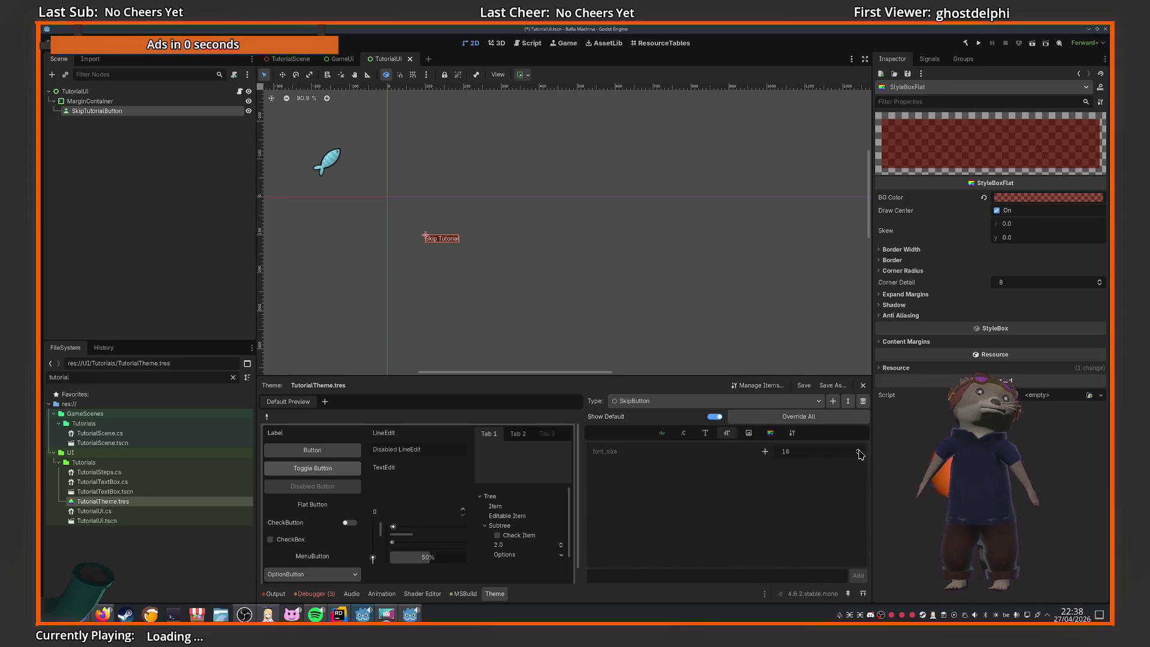
Override the SkipButton variation's font_size to 24
left_click(766, 452)
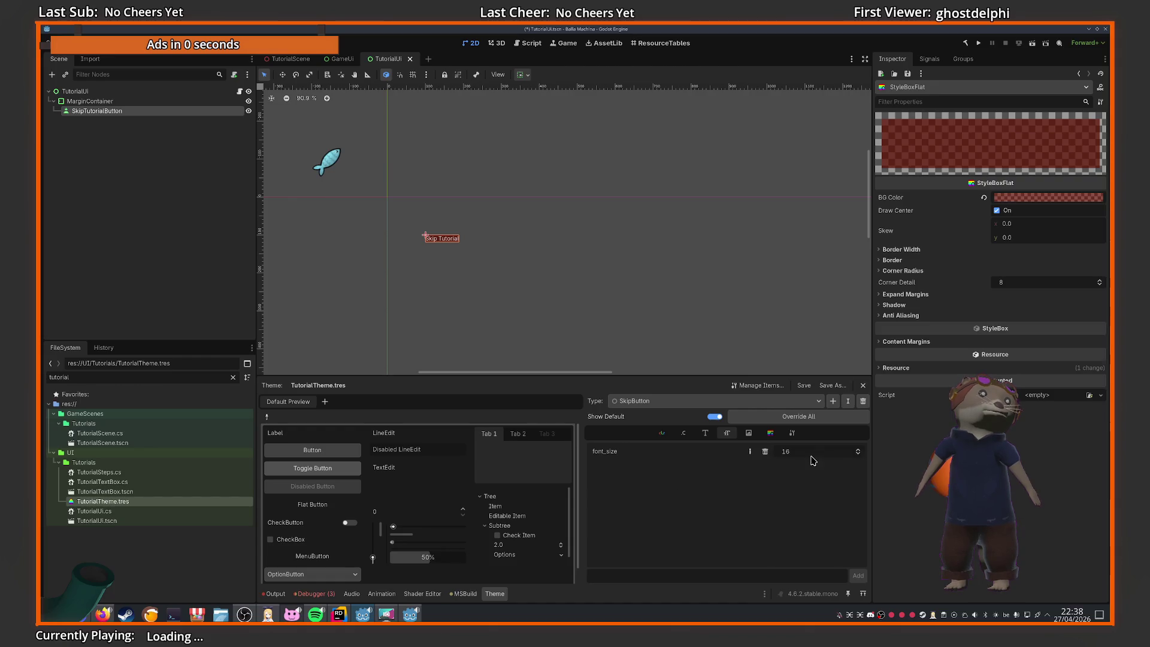
type("24")
key("Return")
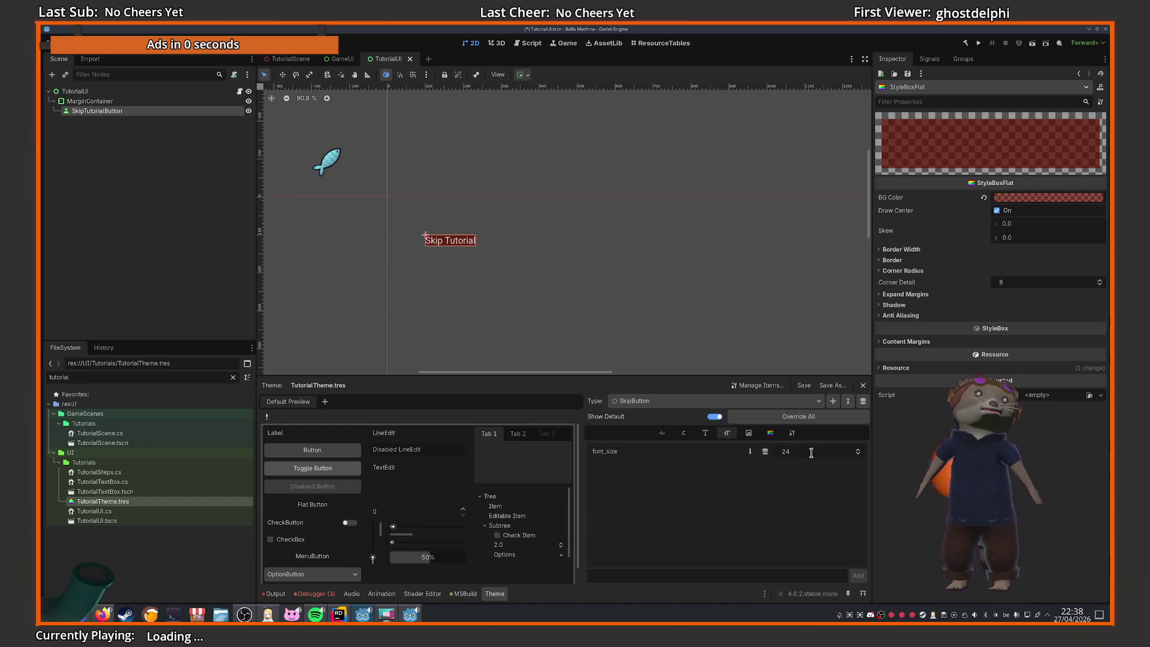
left_click(706, 433)
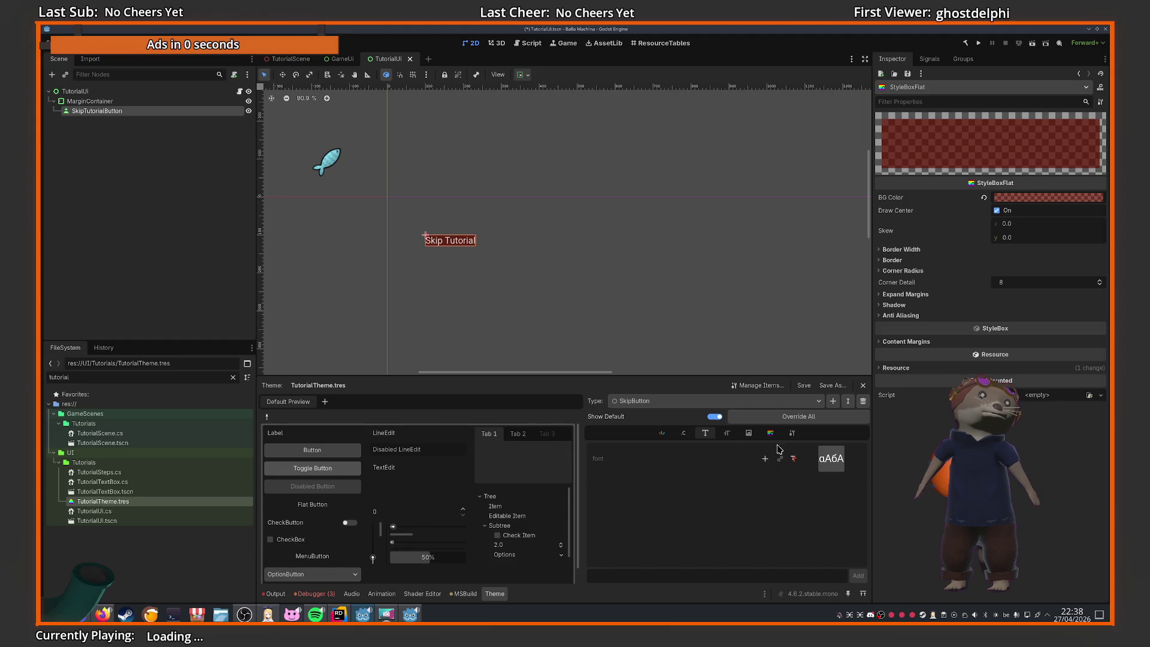
Add an outline_size constant override, trying and then removing h_separation and line_spacing overrides
left_click(684, 433)
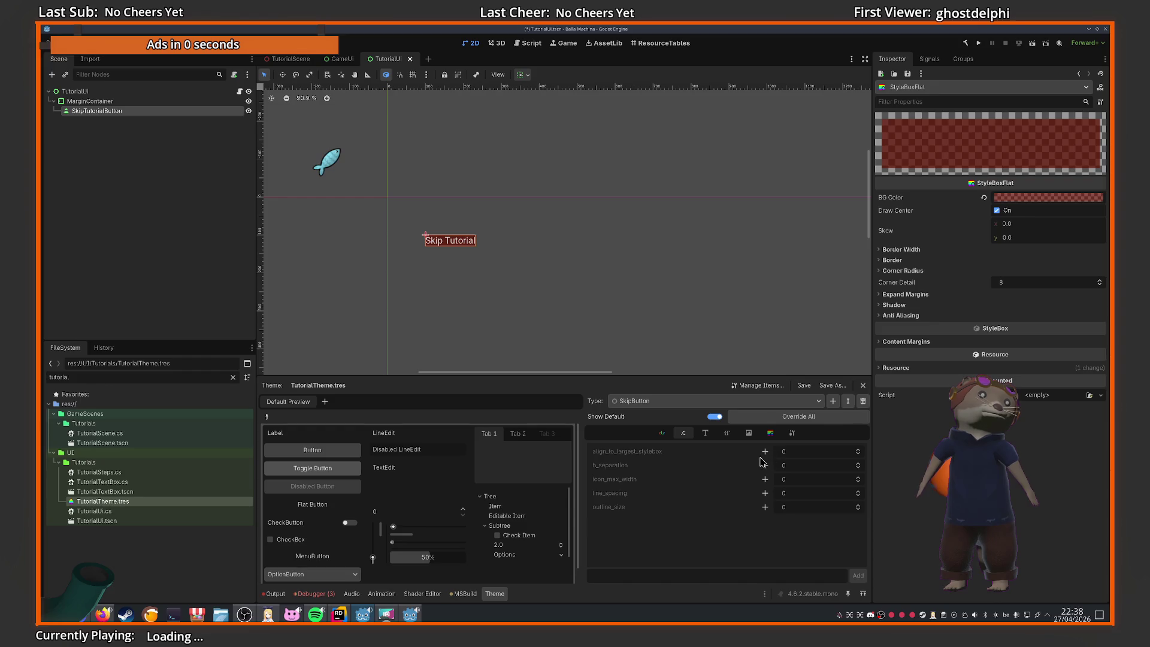
left_click(766, 507)
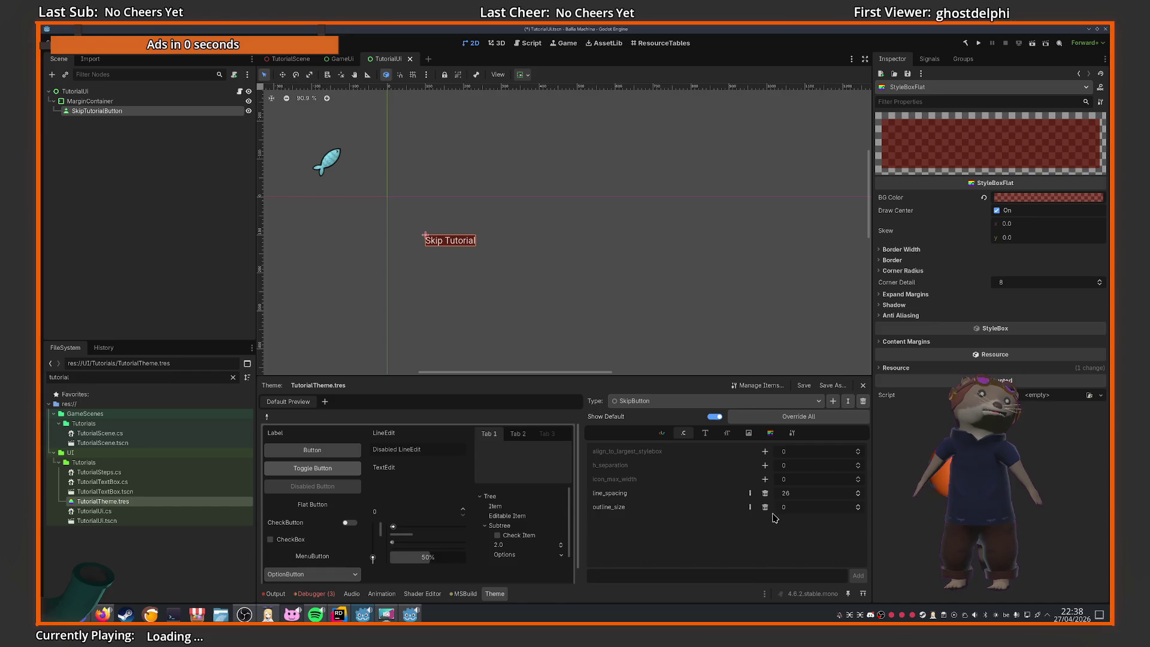
left_click(792, 494)
type("32")
left_click(813, 471)
type("32")
key("Return")
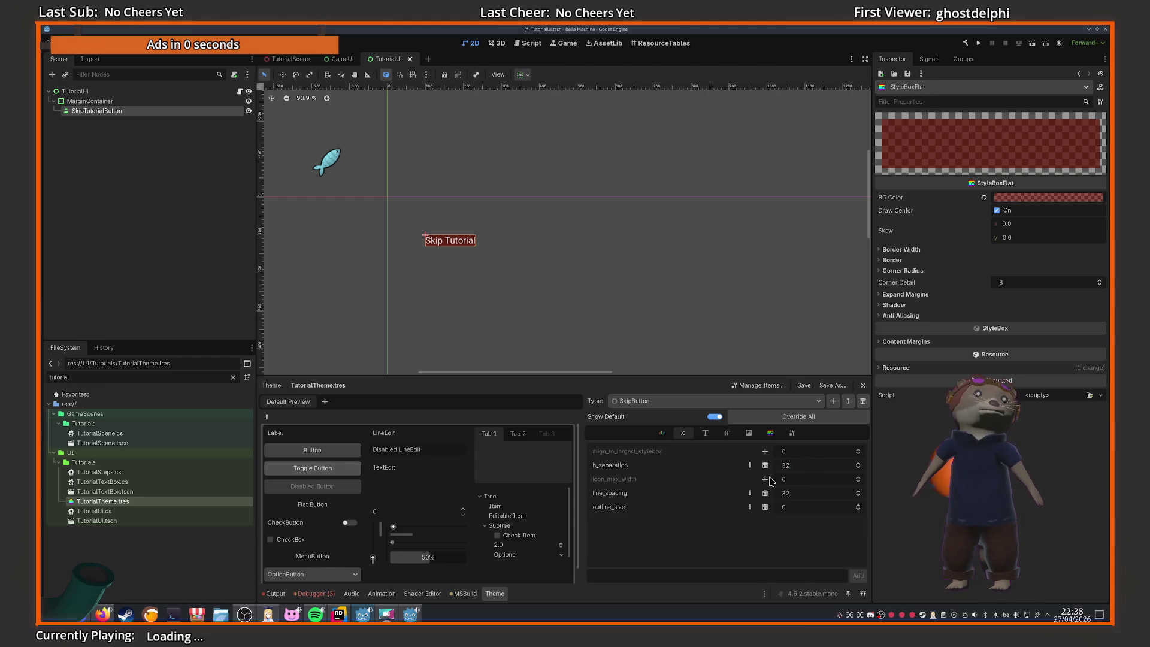
left_click(765, 466)
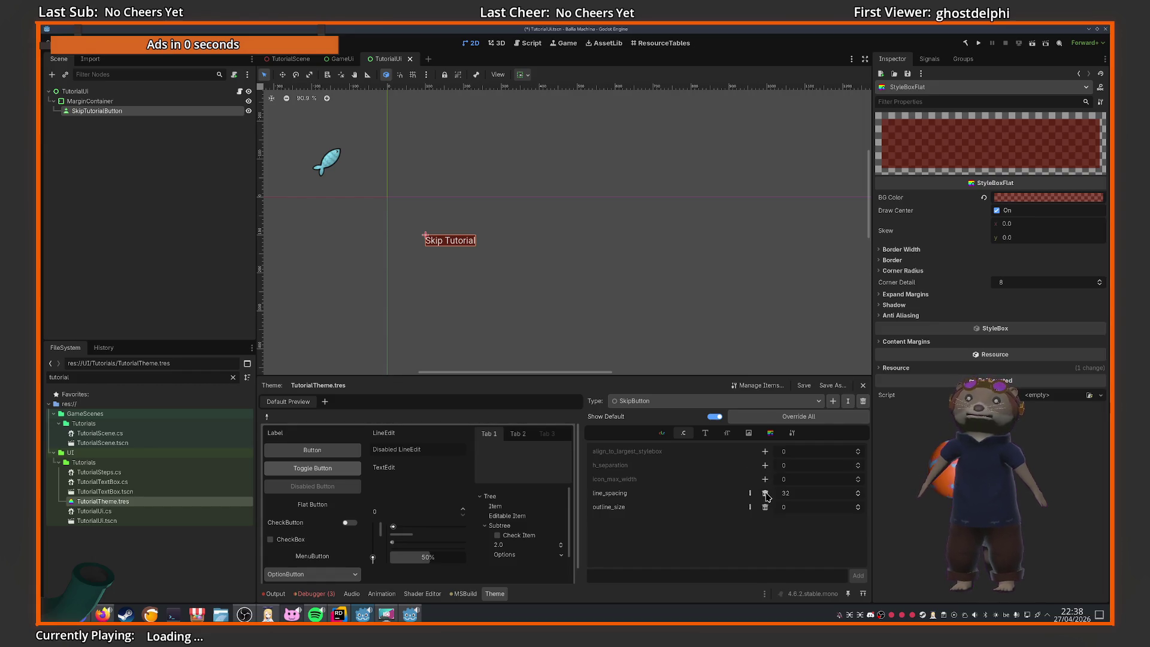
left_click(765, 493)
Review the variation's colour, constant, font size and style box entries
left_click(662, 433)
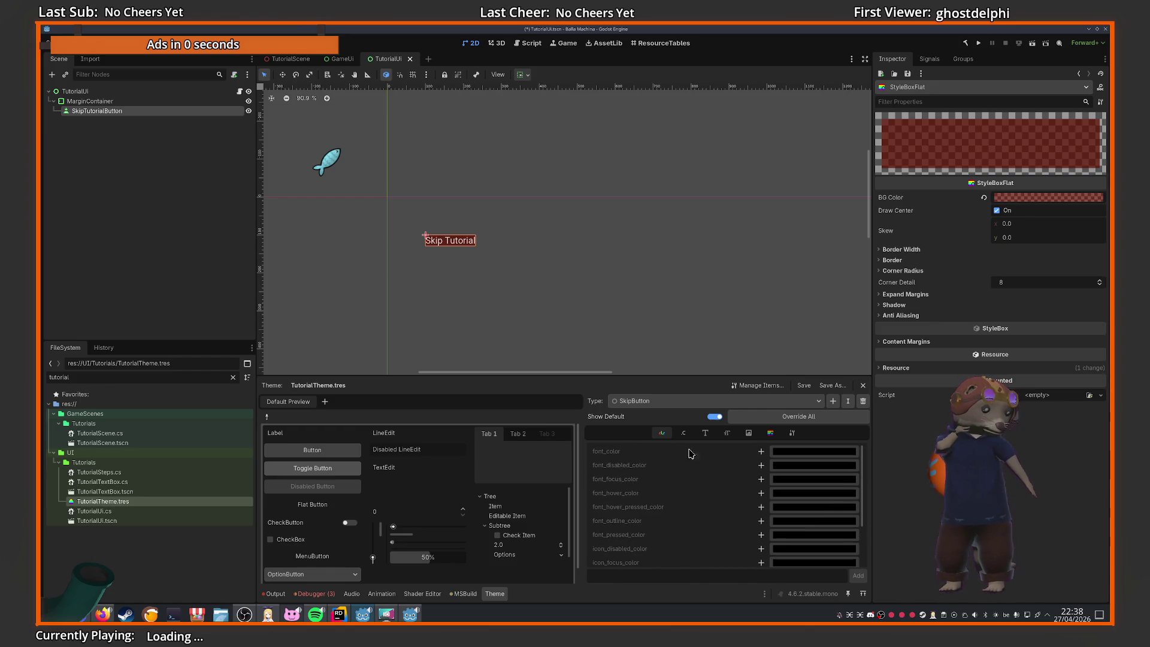
left_click(689, 436)
left_click(727, 433)
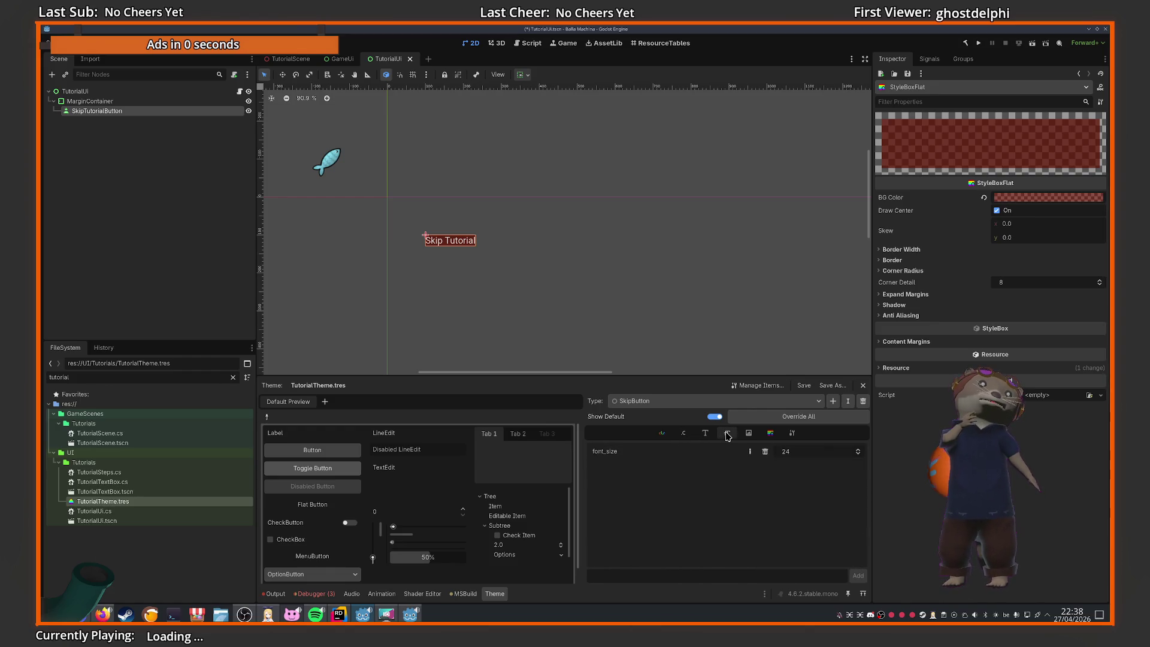
left_click(770, 433)
Select the TutorialUi root node and save the scene
left_click(792, 433)
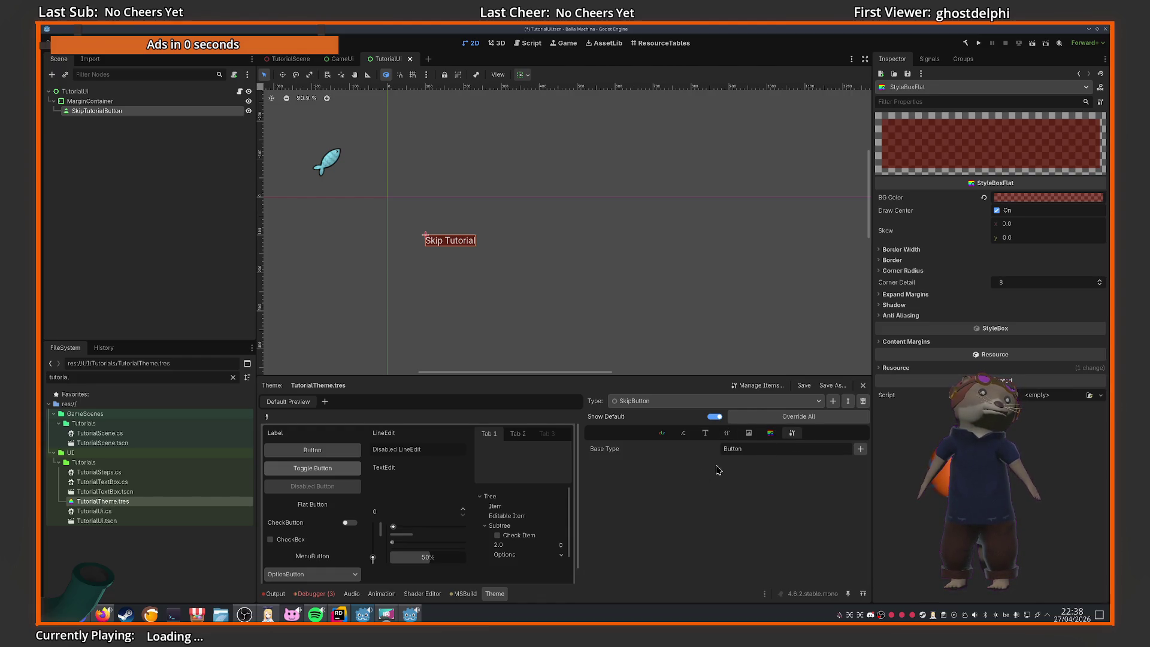
left_click(526, 246)
key("ctrl+s")
Select the Skip Tutorial button and inspect its Text Behavior, Layout, Transform and container sizing properties
scroll(508, 228, "up", 8)
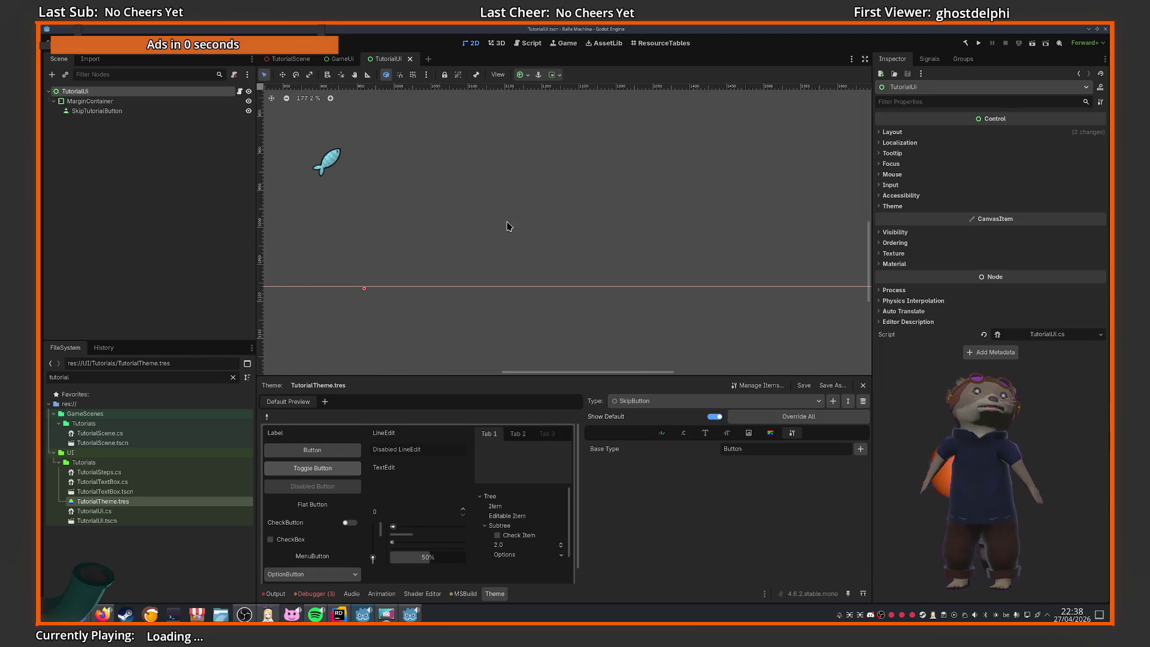
scroll(547, 261, "left", 10)
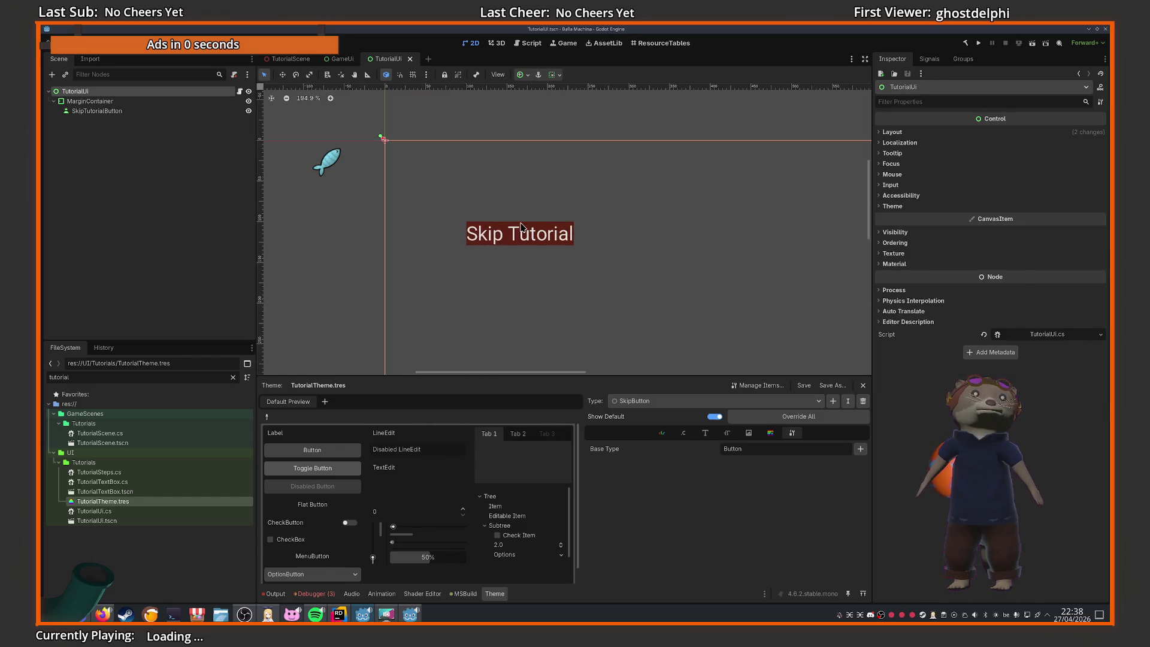
left_click(520, 235)
scroll(999, 220, "up", 3)
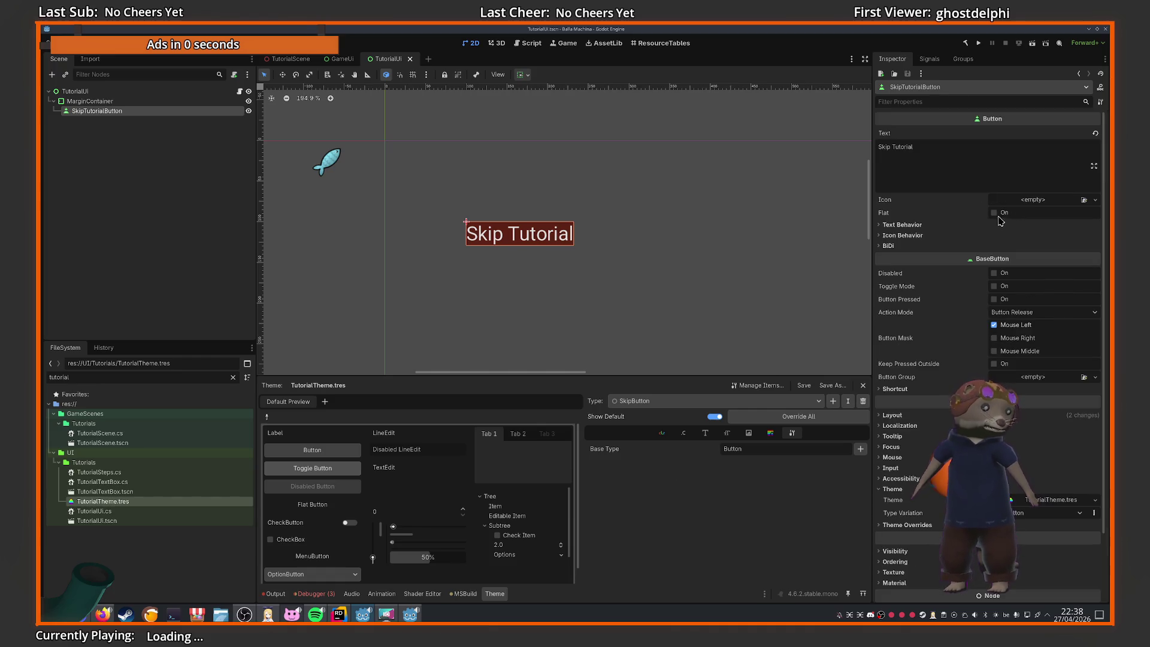
left_click(921, 224)
left_click(921, 224)
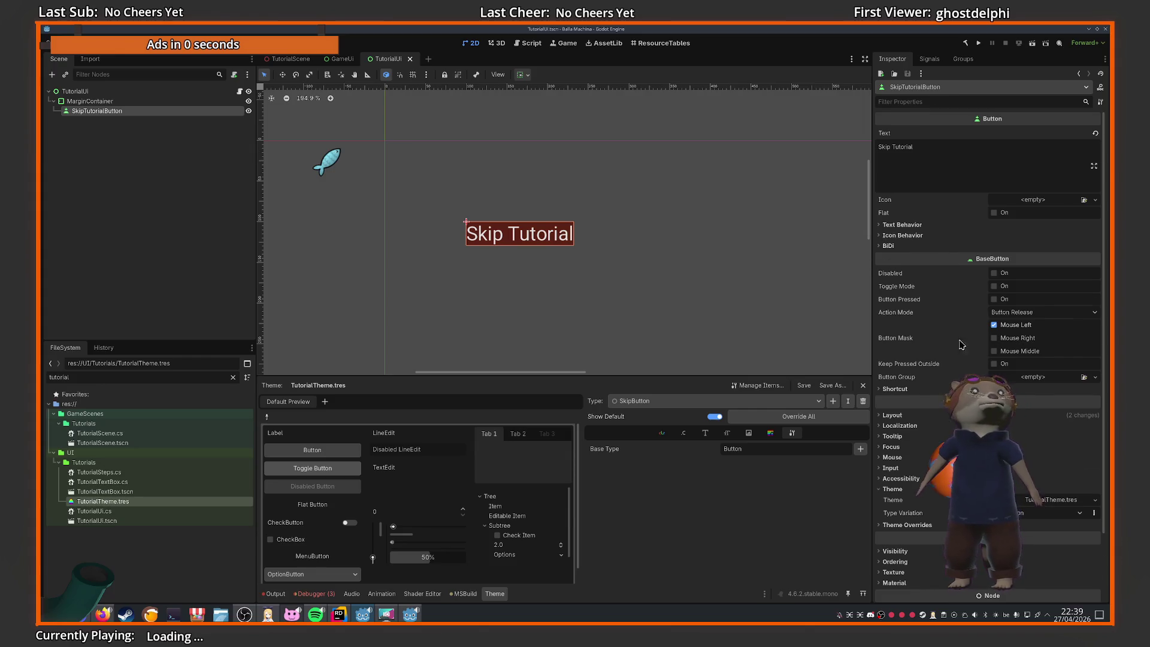
scroll(888, 343, "down", 3)
left_click(891, 337)
left_click(900, 432)
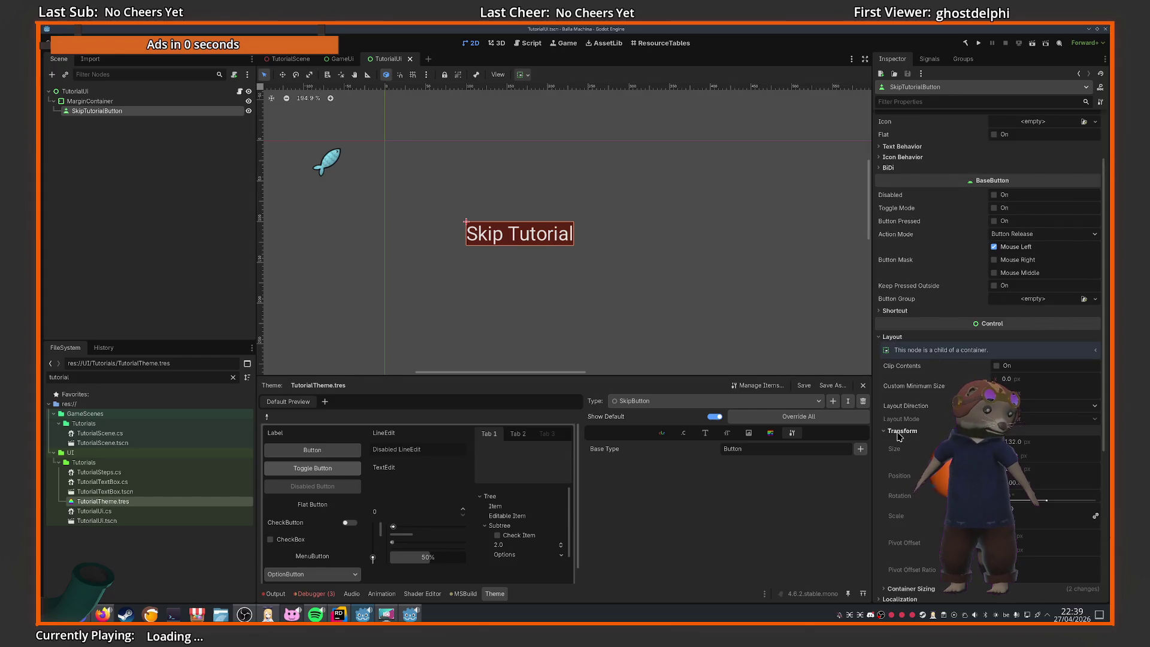
scroll(980, 372, "down", 5)
left_click(908, 459)
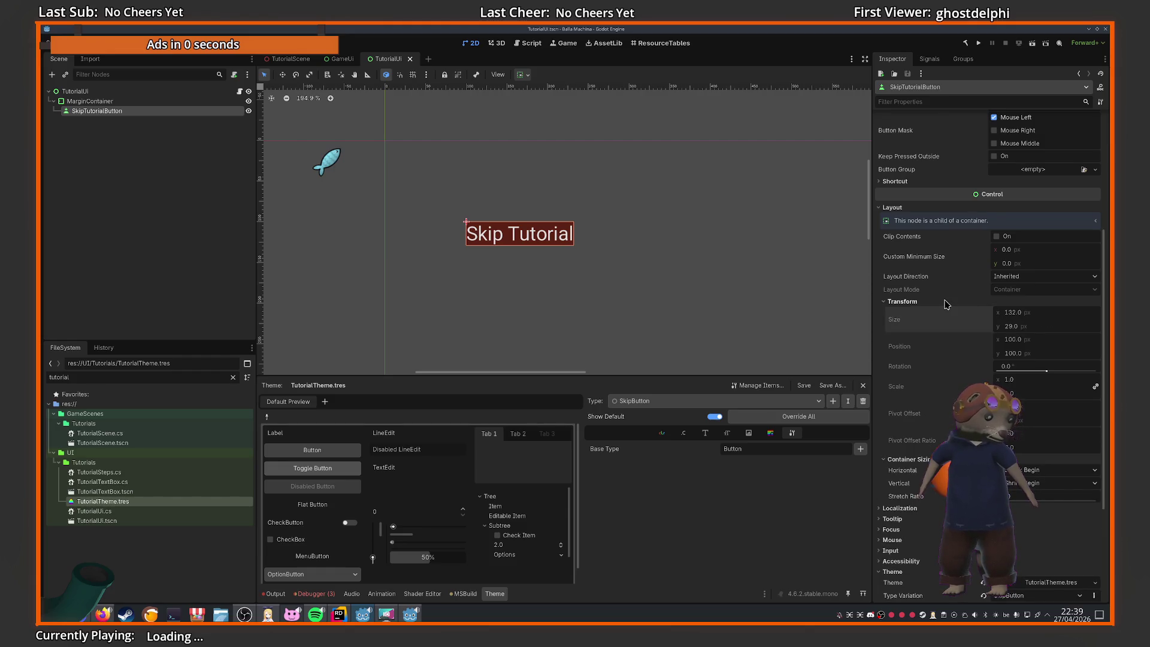
left_click(901, 301)
Reselect SkipTutorialButton in the scene tree and begin editing its Text property
left_click(89, 102)
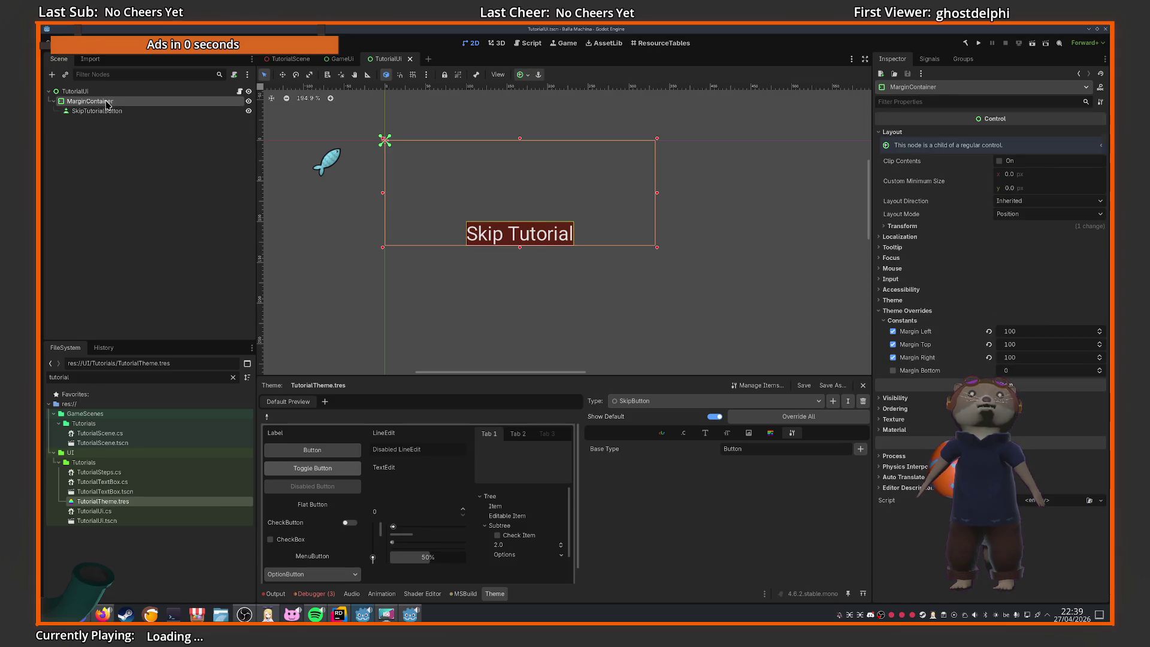
left_click(179, 111)
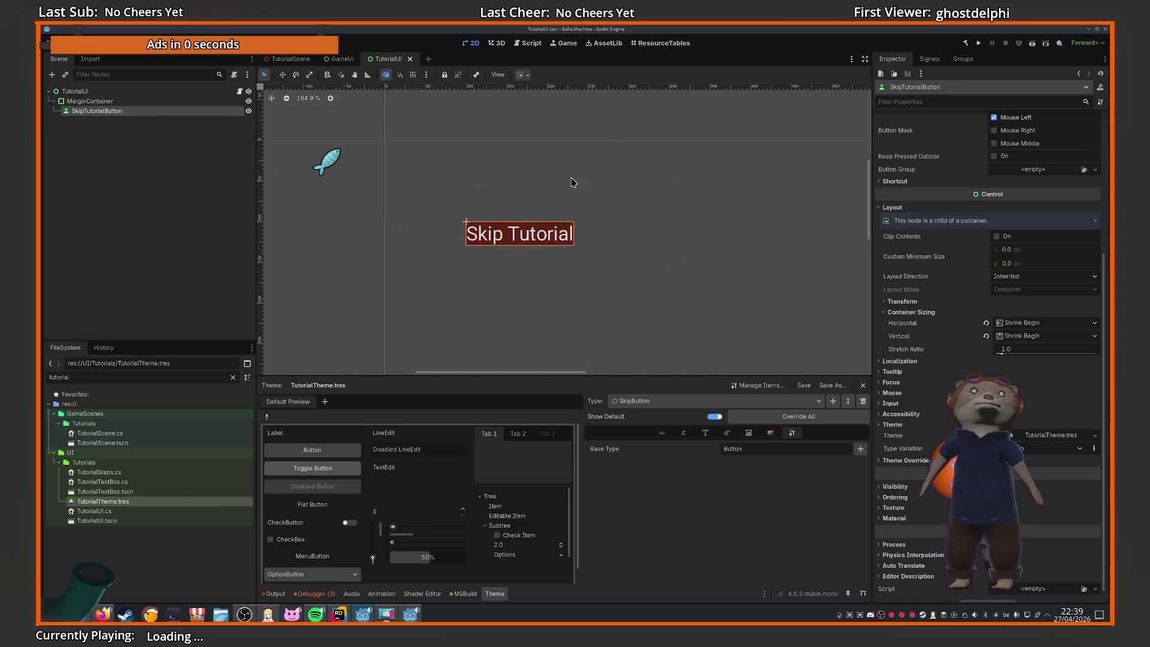
left_click(967, 147)
Turn off Trim Spaces Before Break in the button's Text Behavior settings
key("Home")
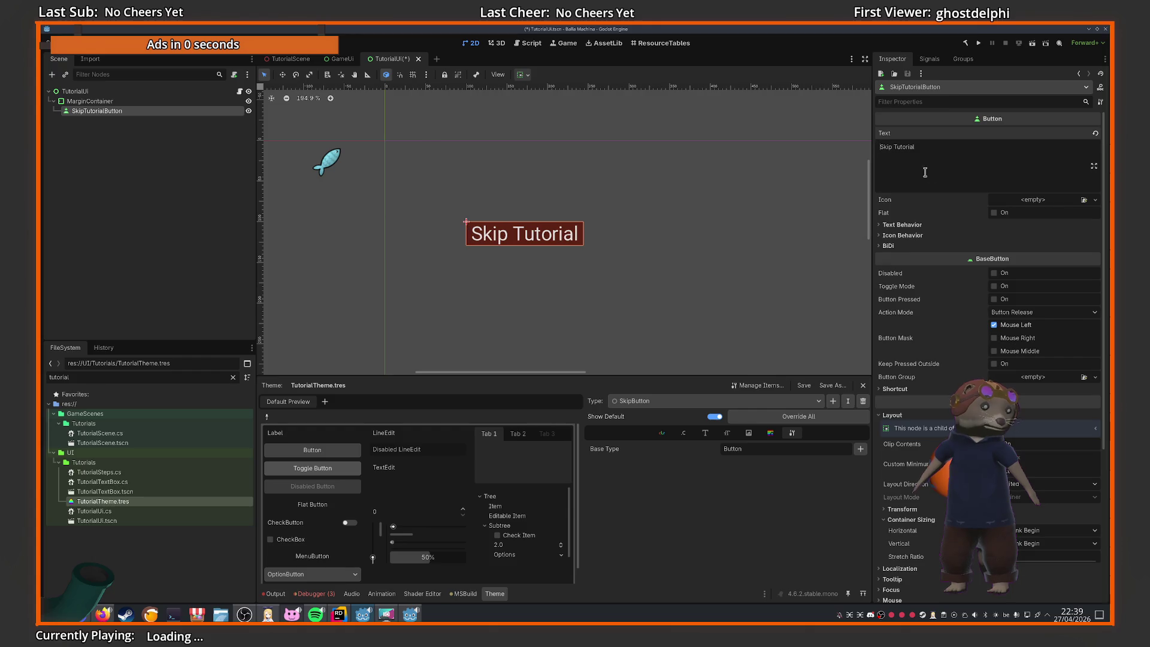
left_click(920, 226)
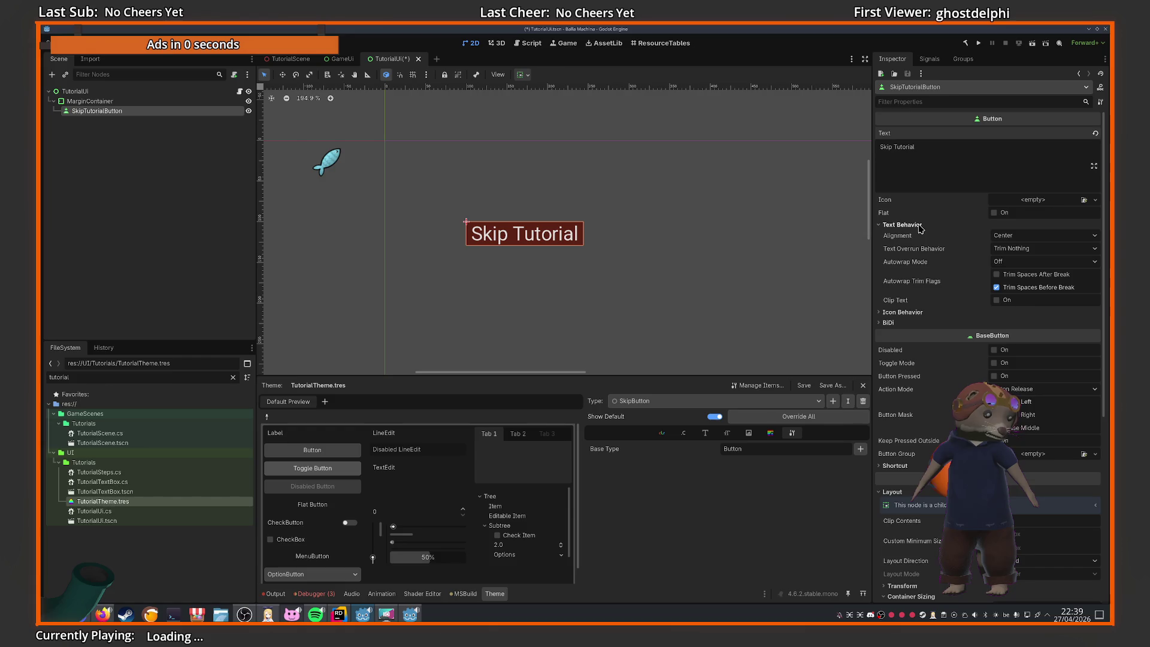
left_click(1004, 288)
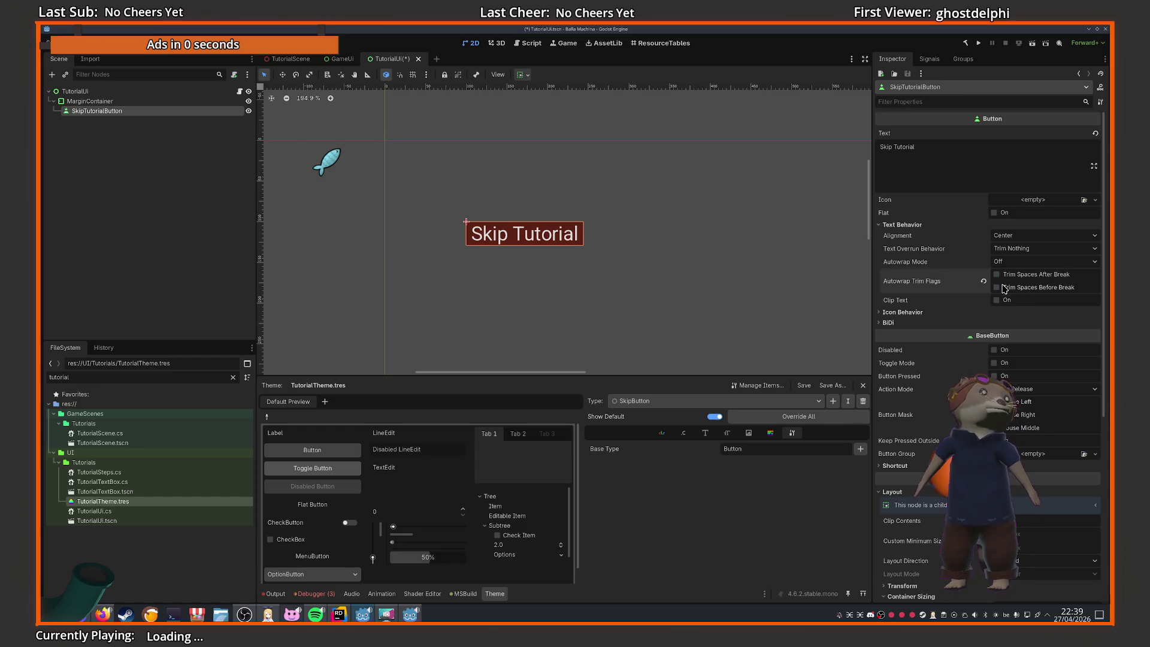
left_click(996, 299)
left_click(996, 300)
Retype the button label as 'Skip Tutorial' without the leading space and save the scene
left_click(899, 179)
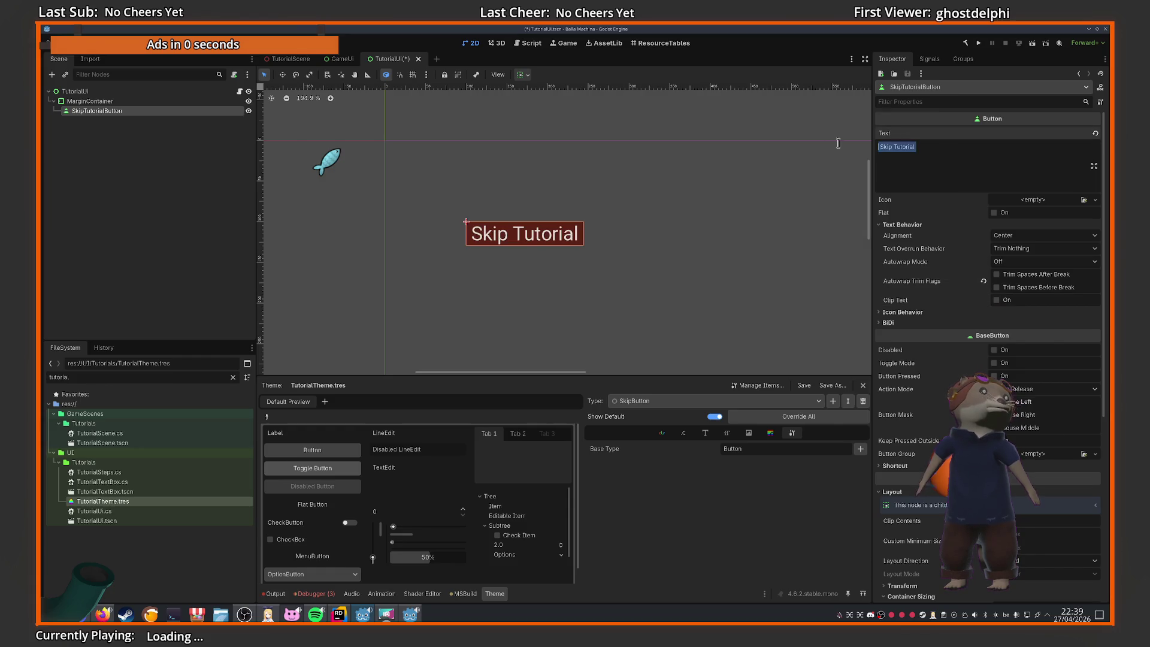
key("ctrl+a")
key("BackSpace")
type("Skip Tutorial")
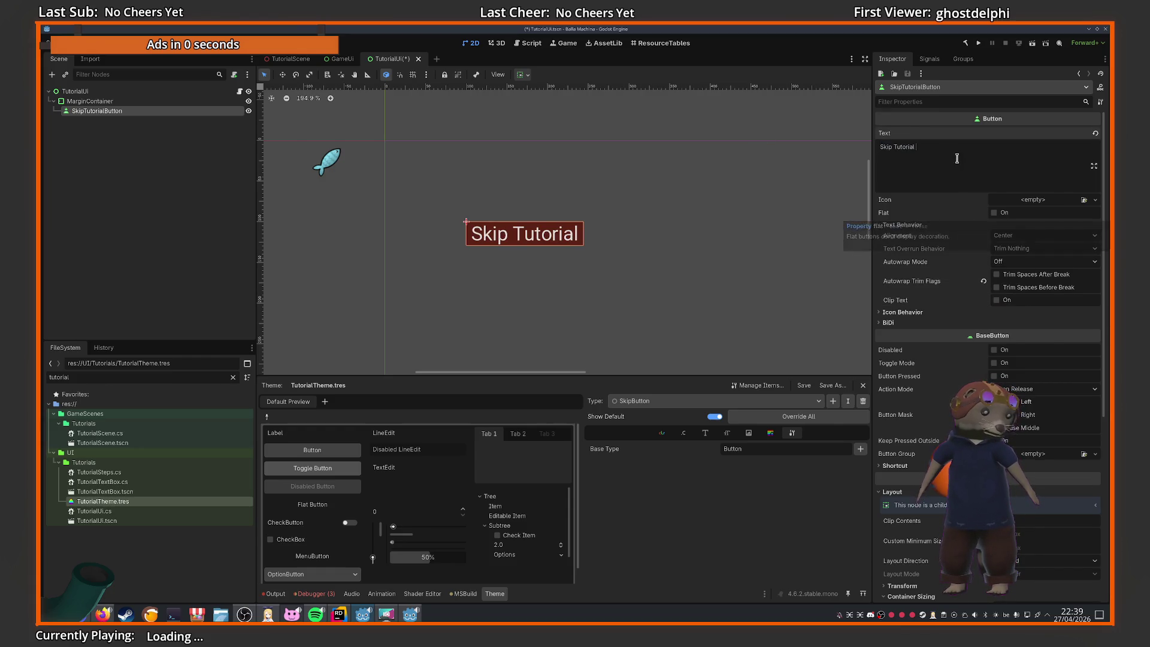
left_click(881, 147)
key("Delete")
key("ctrl+s")
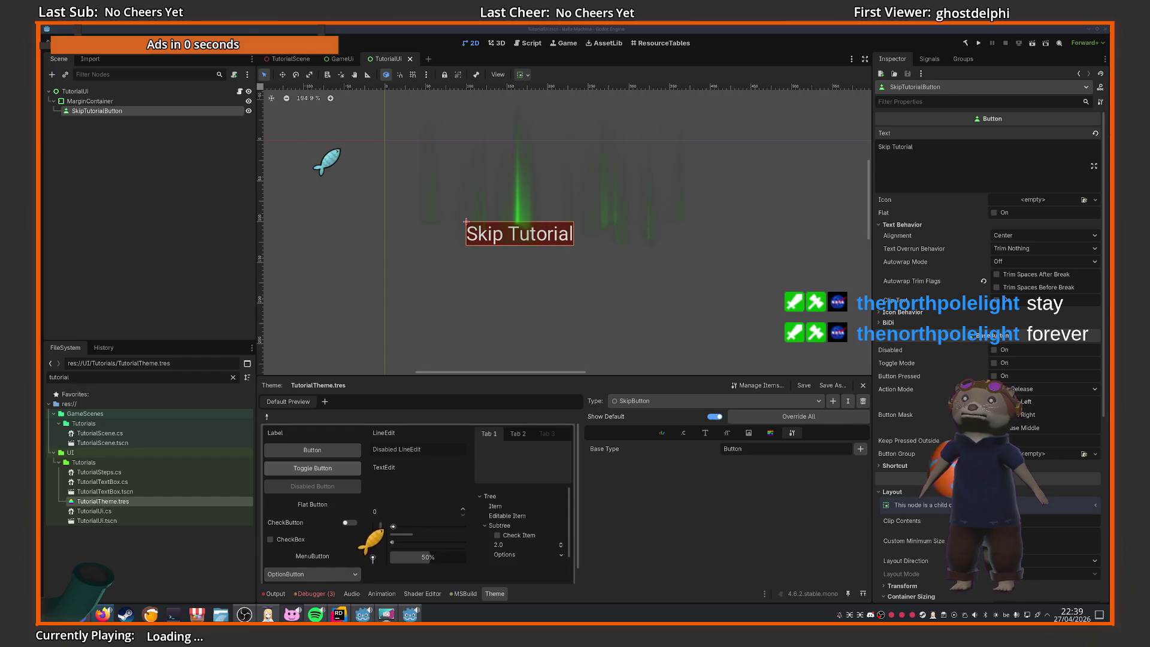
key("super+w")
key("Escape")
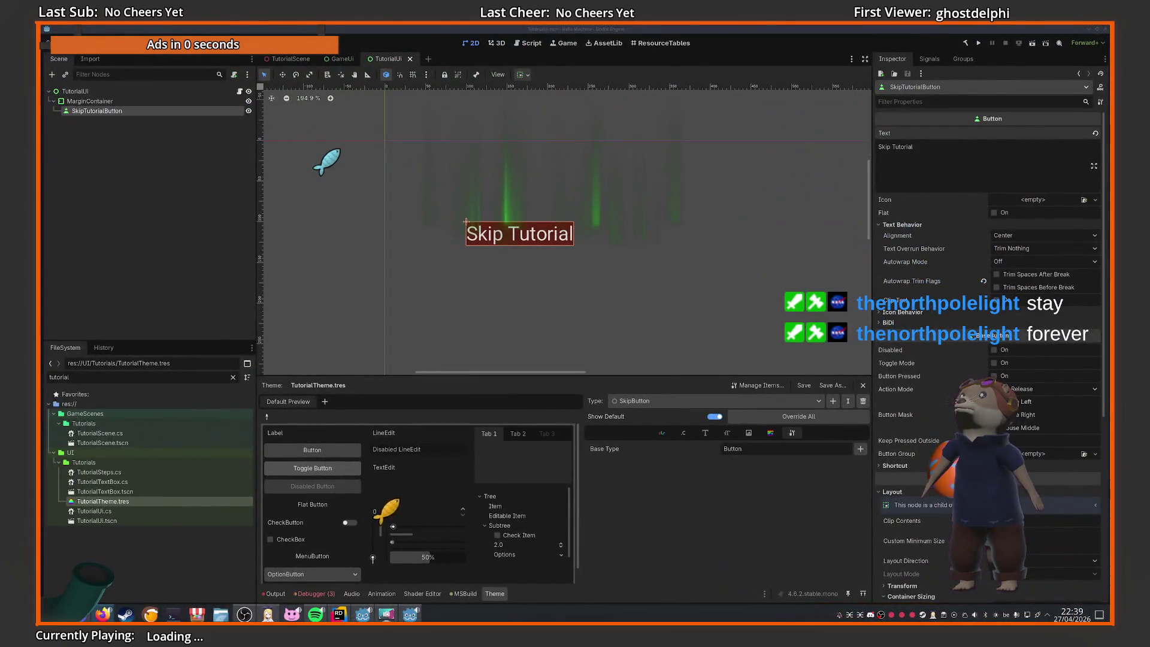